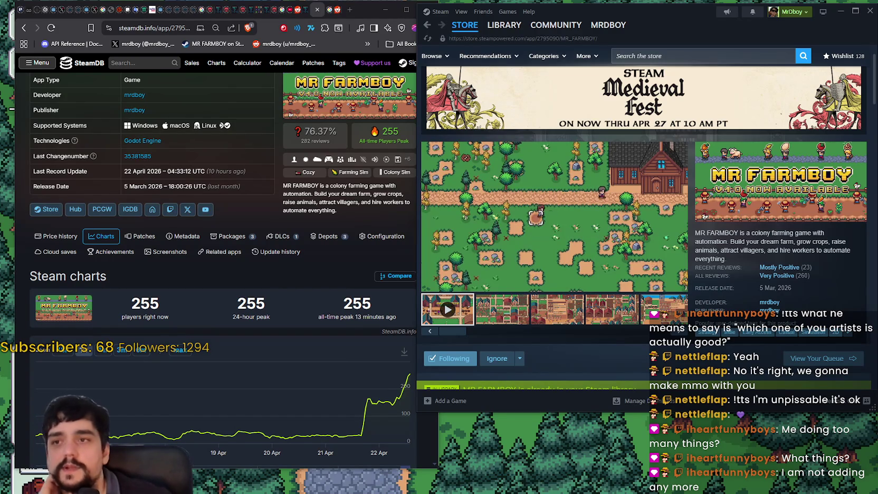
Visit the Stop and Smell the Flowers Playtest library page, return to the MR FARMBOY store, then front SteamDB
click(503, 25)
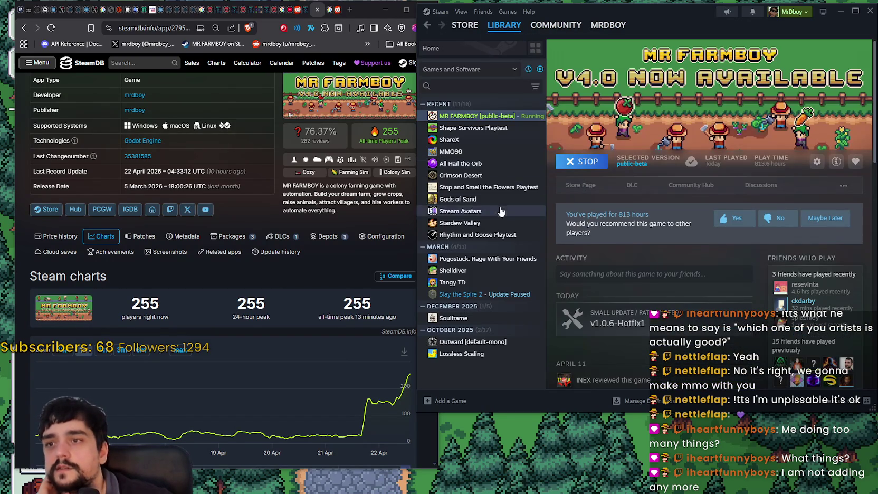
click(498, 188)
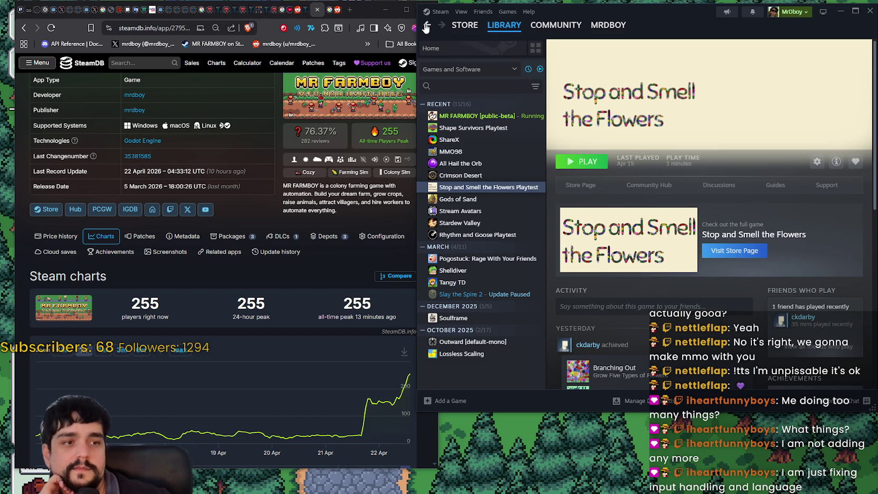
click(426, 26)
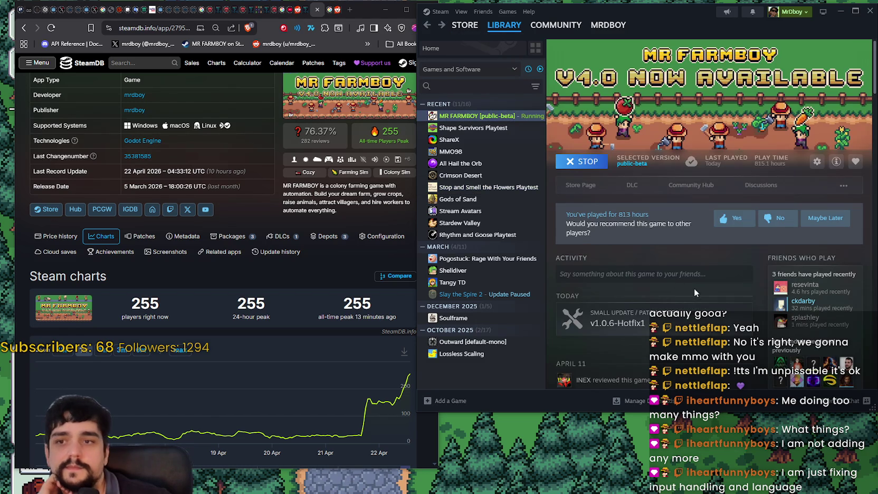
click(427, 25)
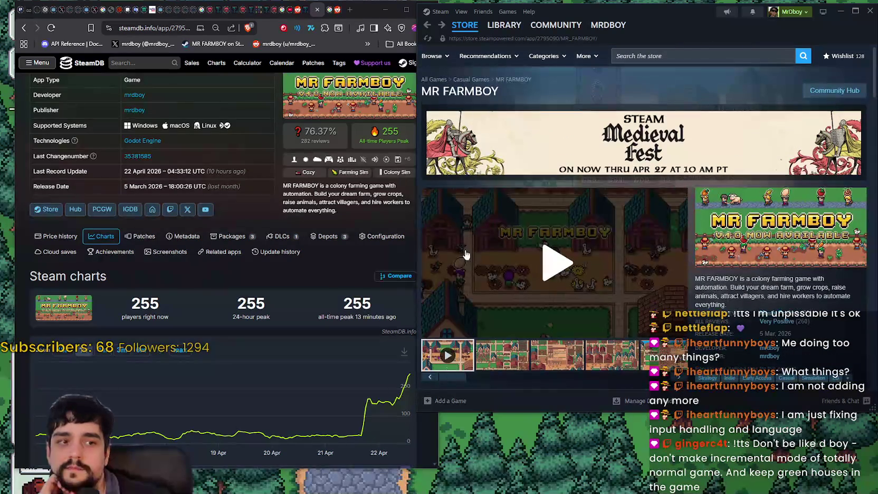
click(326, 275)
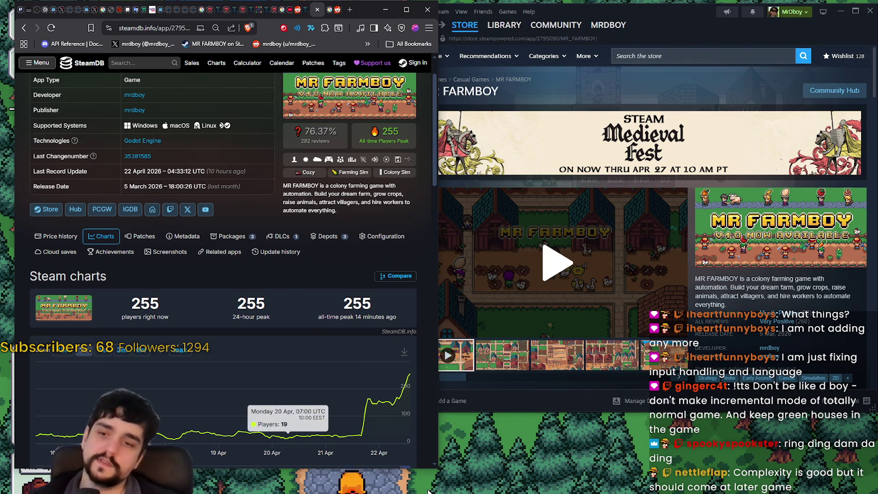
Switch to the game and walk into the tower to open the Prestige skill tree
key(alt+Tab)
key(a)
key(w)
key(e)
scroll(532, 329, up, 2)
key(s)
key(w)
key(d)
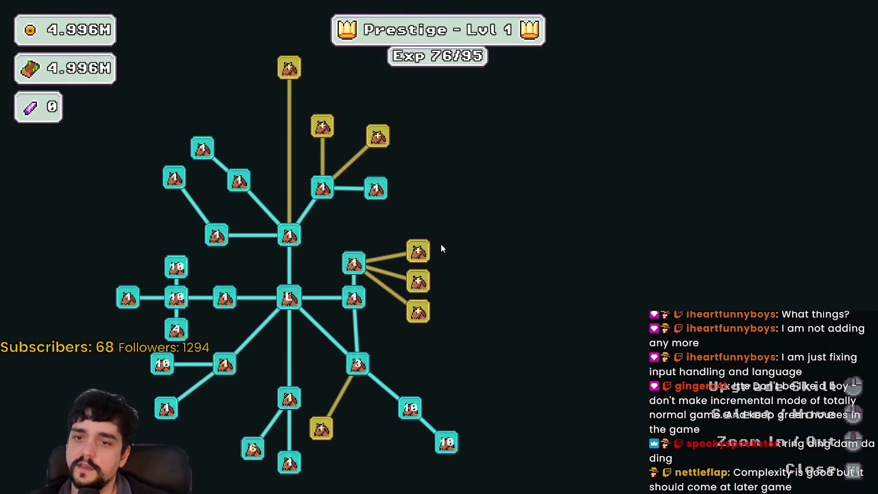
mouse_move(422, 268)
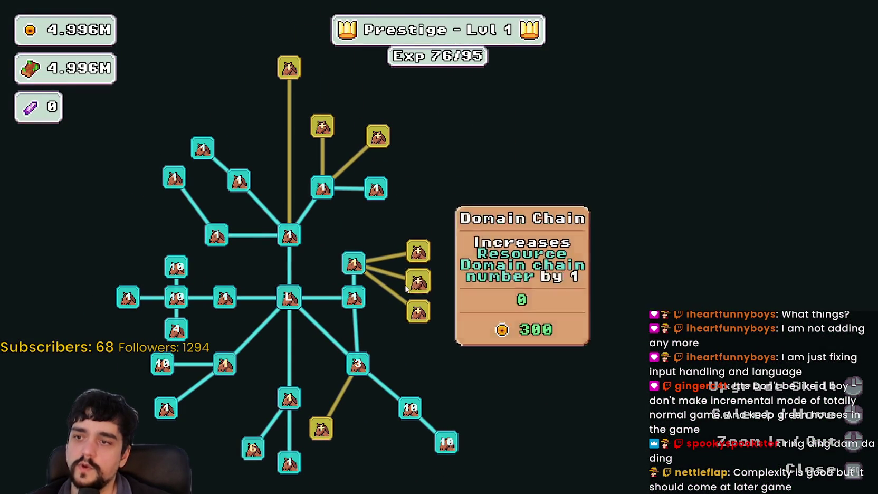
key(s)
key(w)
key(a)
key(d)
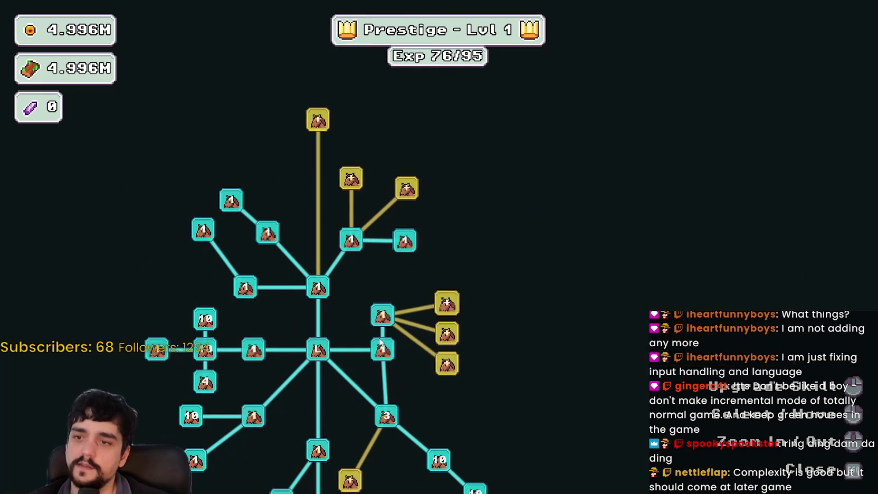
mouse_move(434, 357)
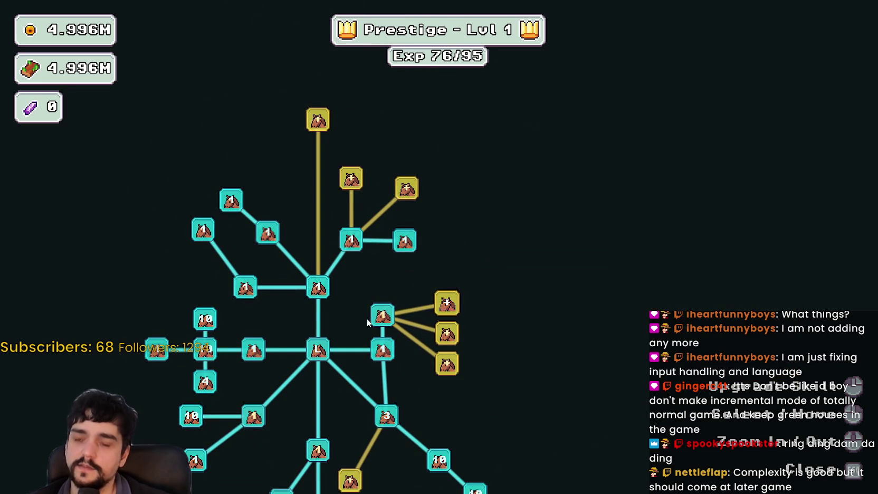
key(s)
key(a)
mouse_move(695, 139)
key(d)
key(w)
key(a)
key(s)
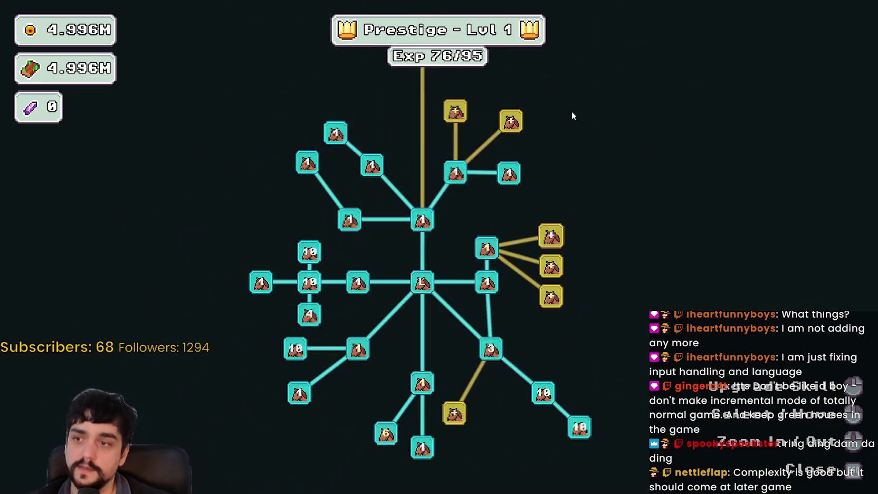
key(d)
key(s)
key(d)
key(w)
key(a)
key(s)
key(d)
key(w)
key(a)
key(s)
key(d)
key(w)
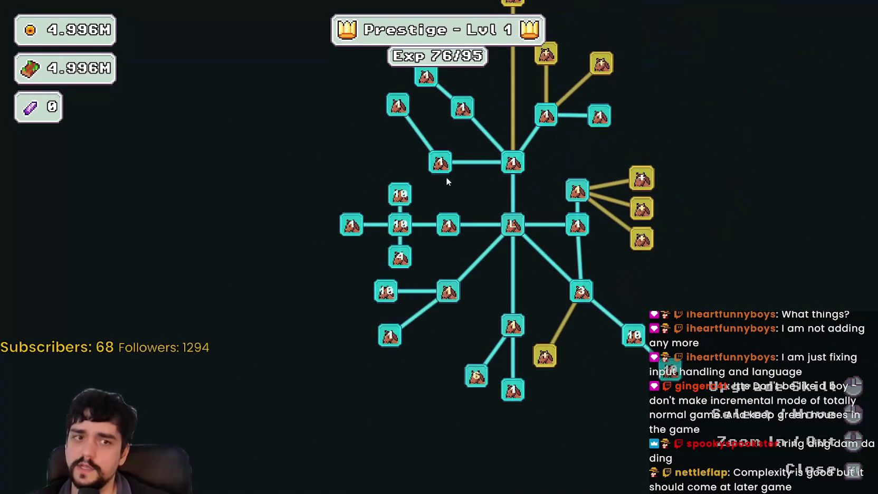
scroll(565, 275, down, 2)
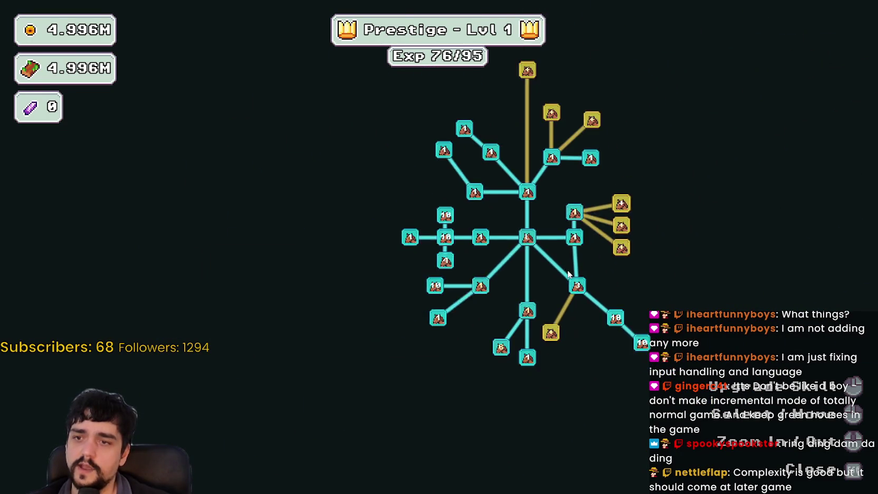
scroll(423, 254, down, 1)
key(d)
key(a)
scroll(586, 152, up, 3)
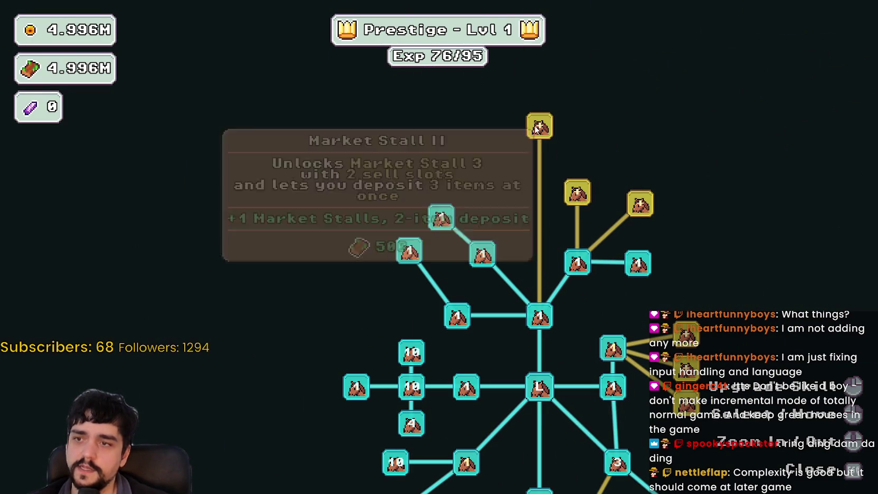
key(d)
key(s)
scroll(477, 215, down, 1)
scroll(477, 215, up, 2)
scroll(479, 211, down, 3)
scroll(528, 299, down, 3)
scroll(519, 311, up, 2)
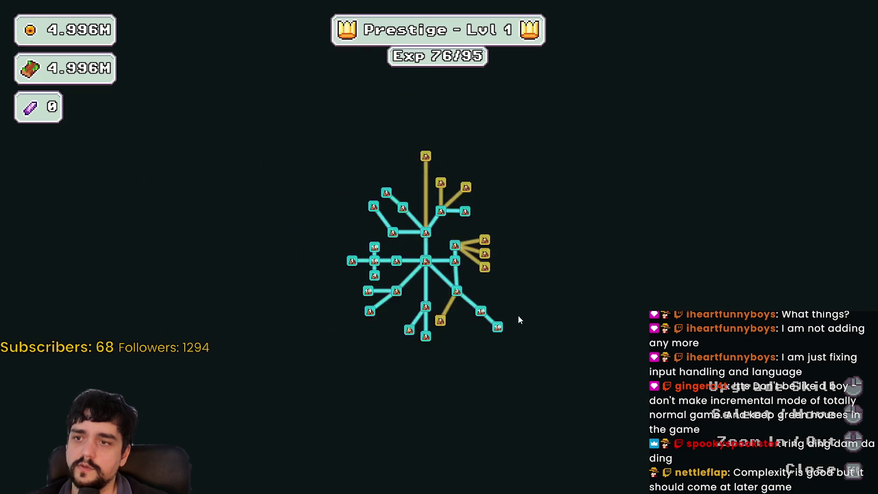
scroll(524, 300, up, 2)
scroll(525, 299, down, 3)
scroll(452, 294, up, 3)
scroll(606, 314, up, 2)
drag(606, 313, 308, 249)
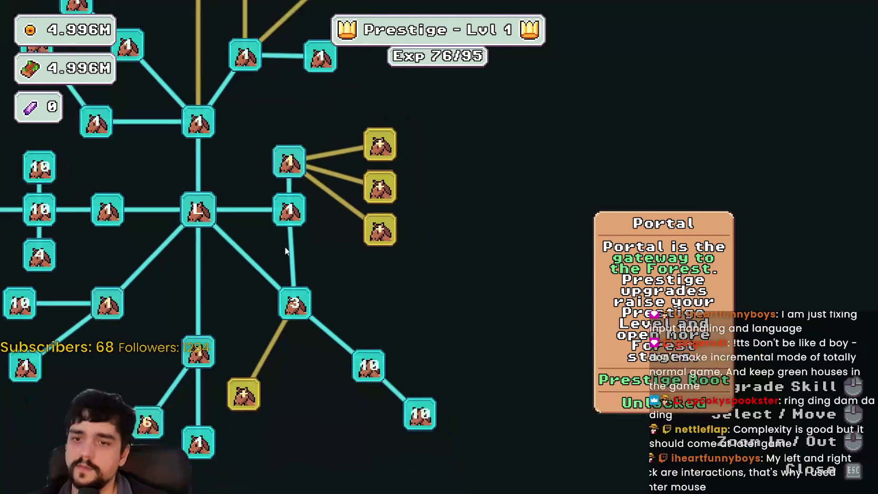
key(a)
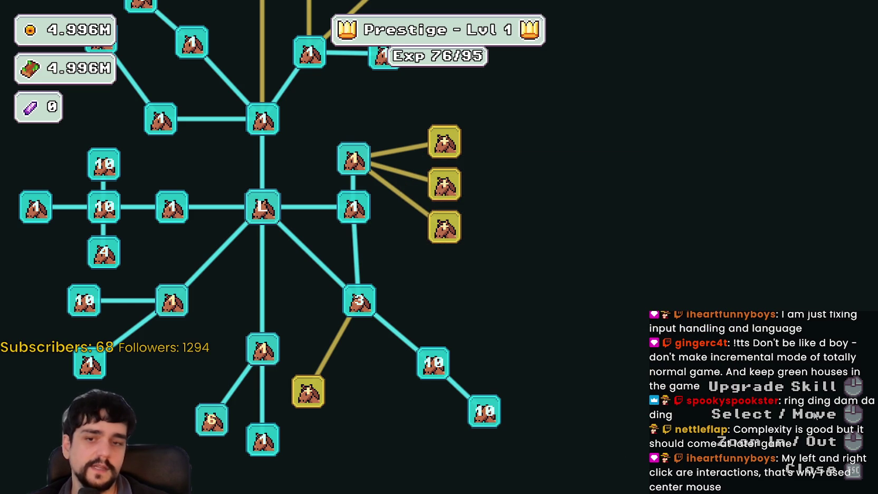
drag(548, 395, 761, 400)
scroll(585, 365, down, 2)
key(Escape)
key(w)
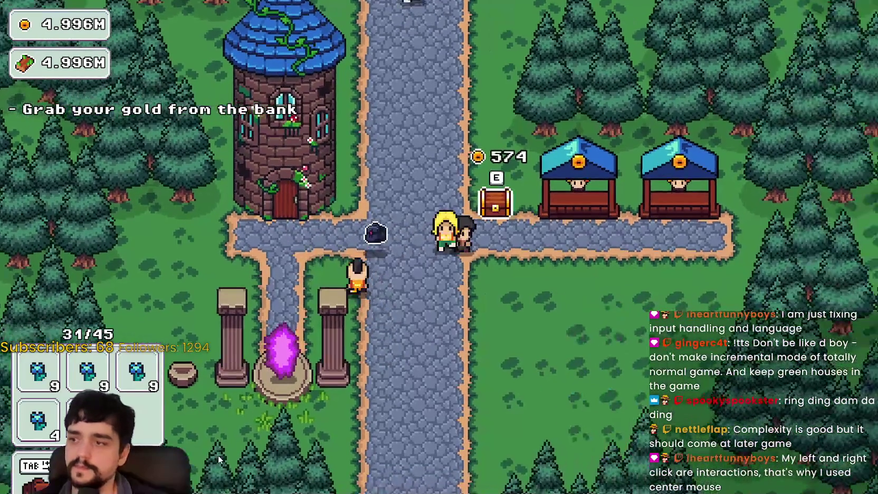
key(a)
key(d)
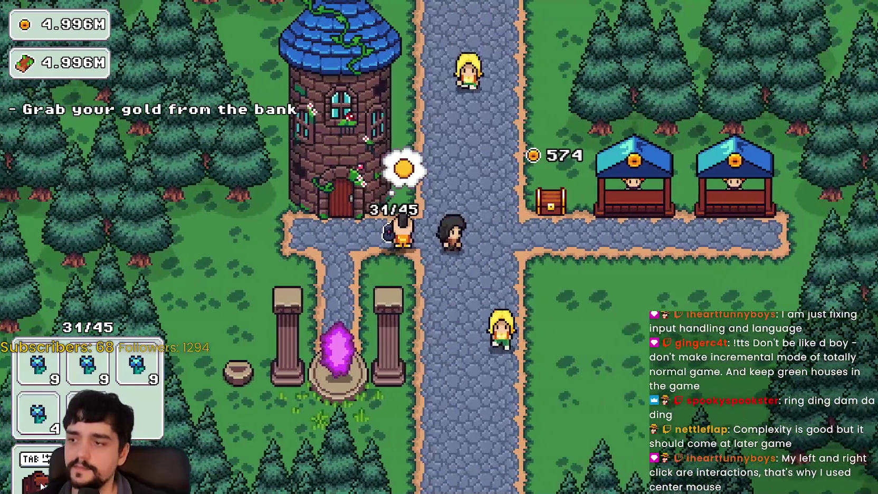
key(d)
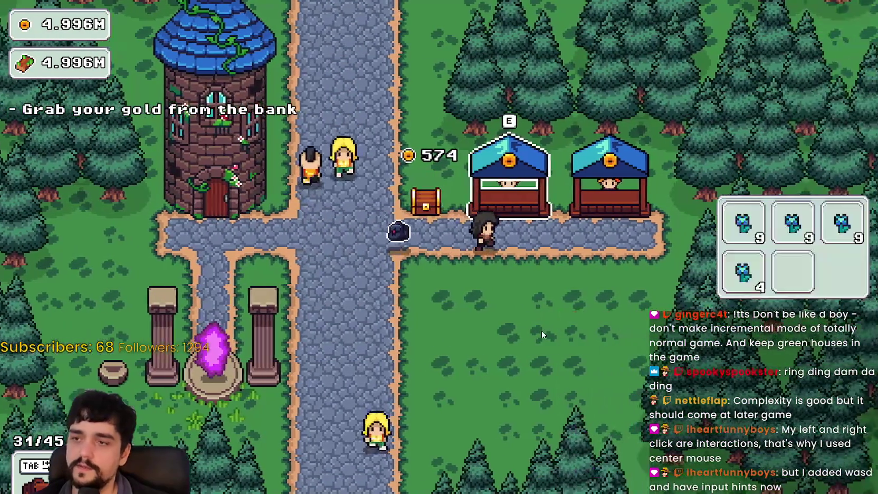
key(a)
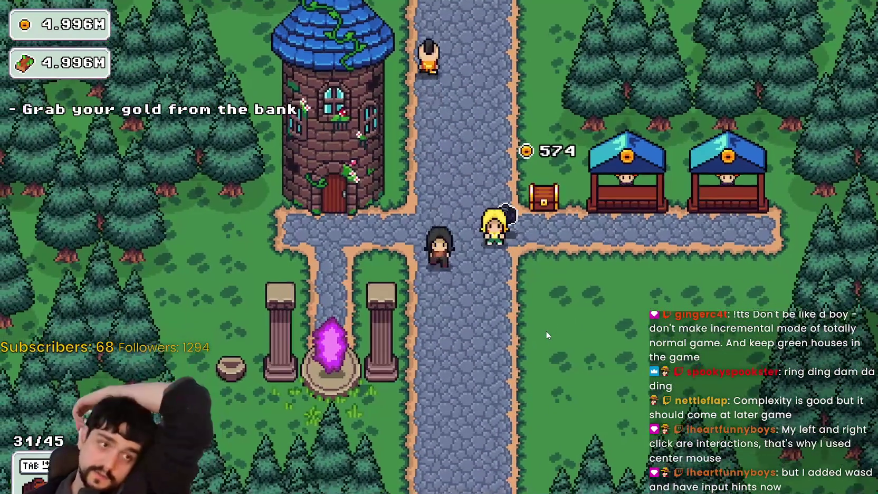
key(s)
key(w)
key(d)
key(a)
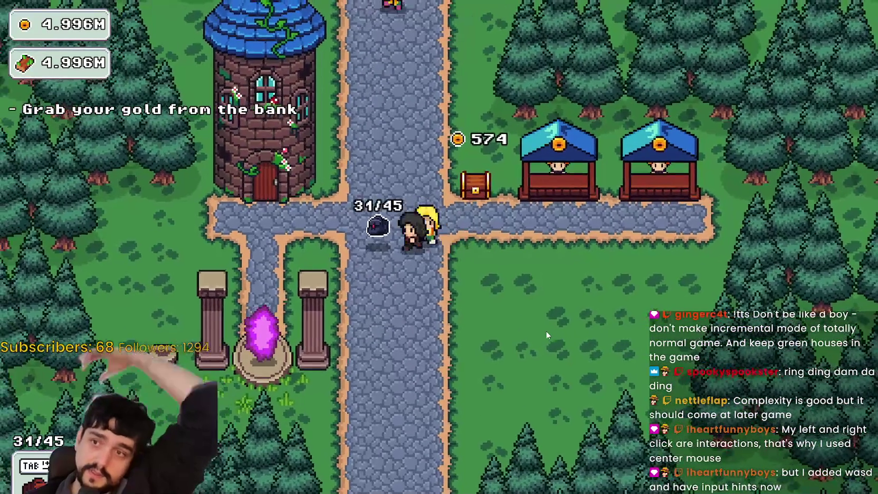
key(w)
key(e)
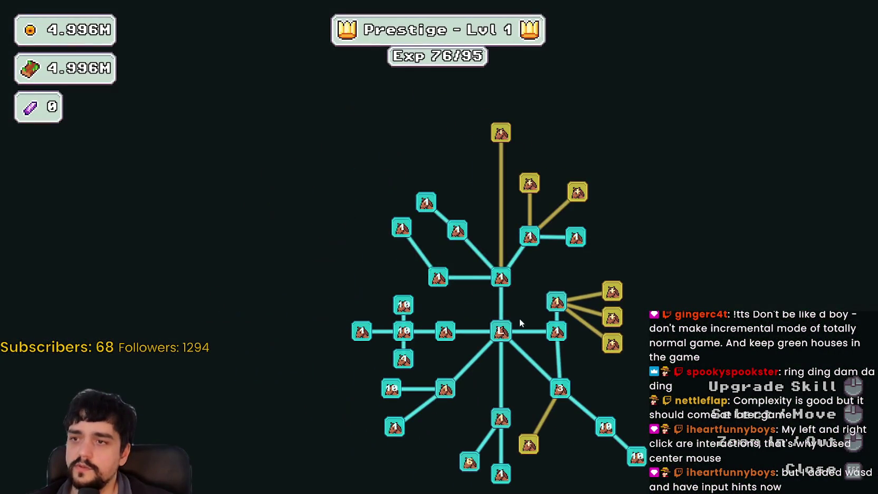
Pan and zoom around the Prestige skill tree with WASD, mouse drags and the scroll wheel
key(d)
key(s)
key(a)
key(w)
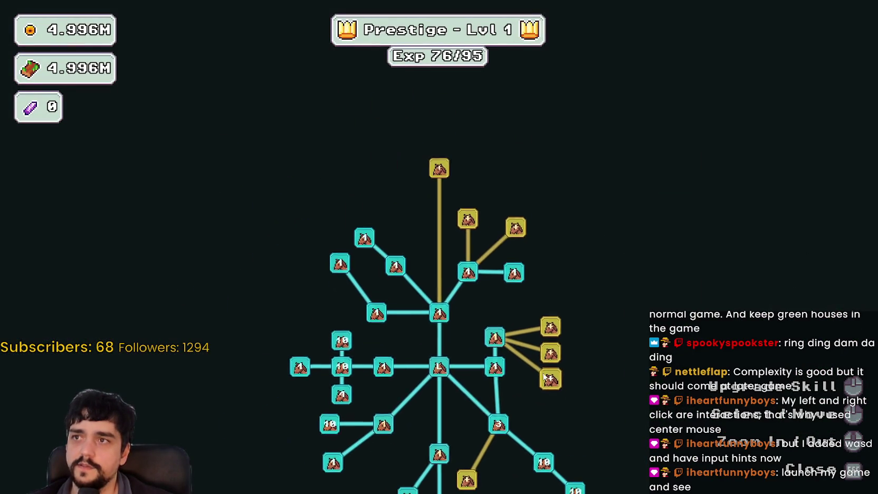
key(d)
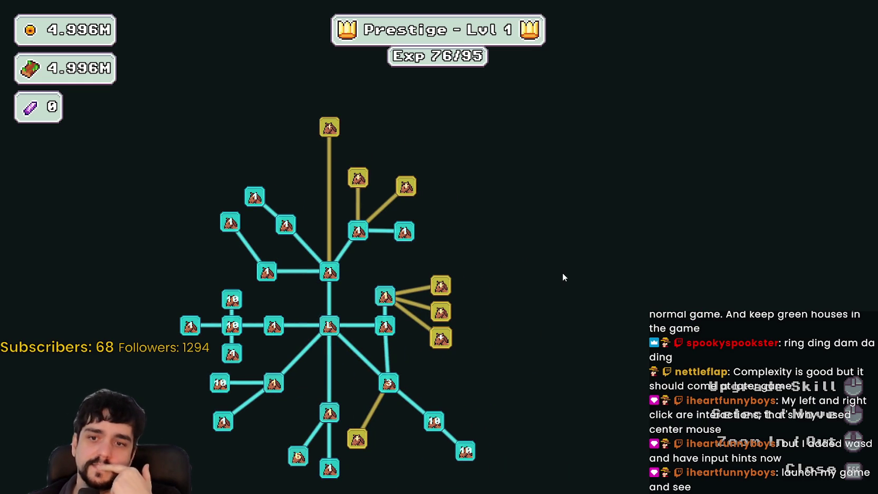
drag(488, 271, 537, 253)
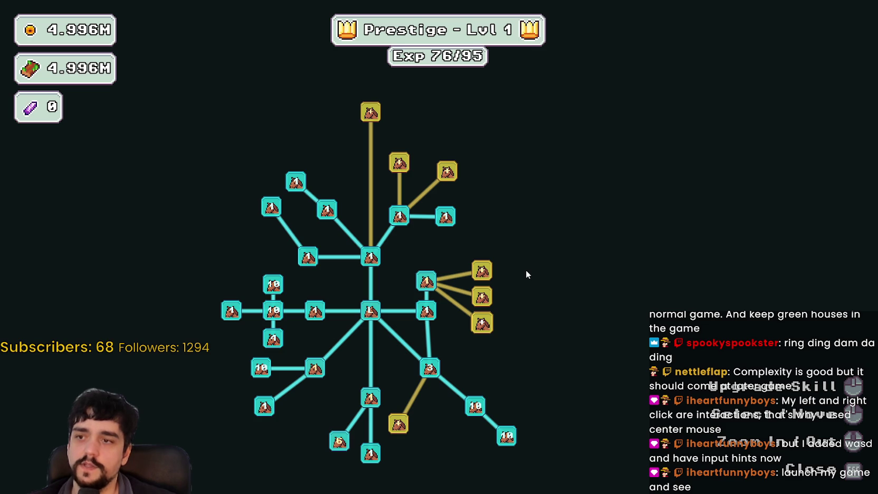
drag(557, 281, 646, 234)
scroll(667, 251, up, 2)
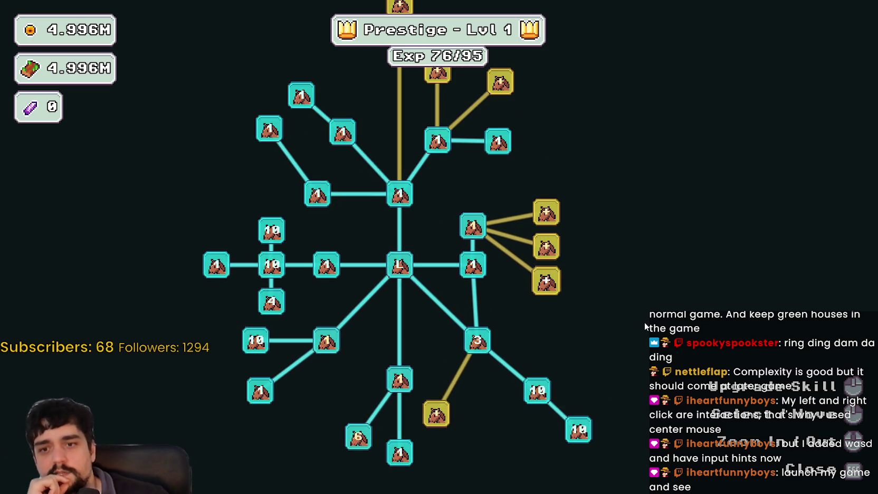
scroll(646, 325, down, 1)
scroll(641, 300, down, 1)
scroll(640, 300, up, 2)
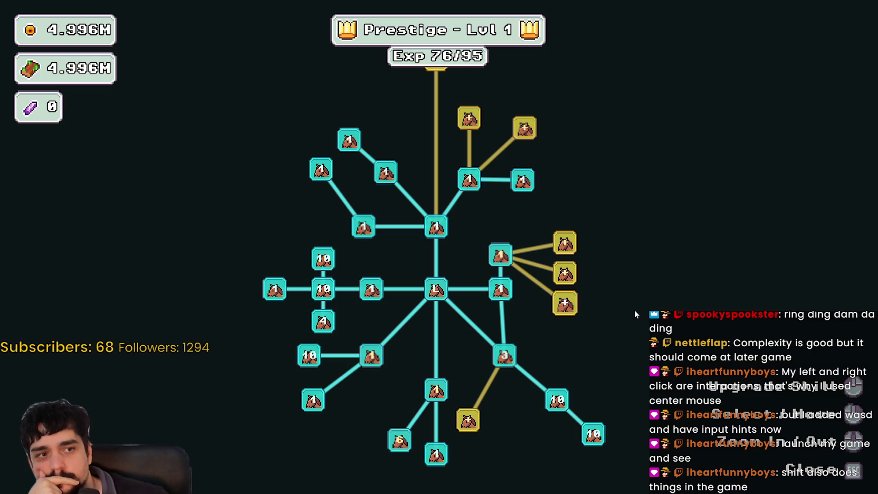
scroll(634, 309, down, 1)
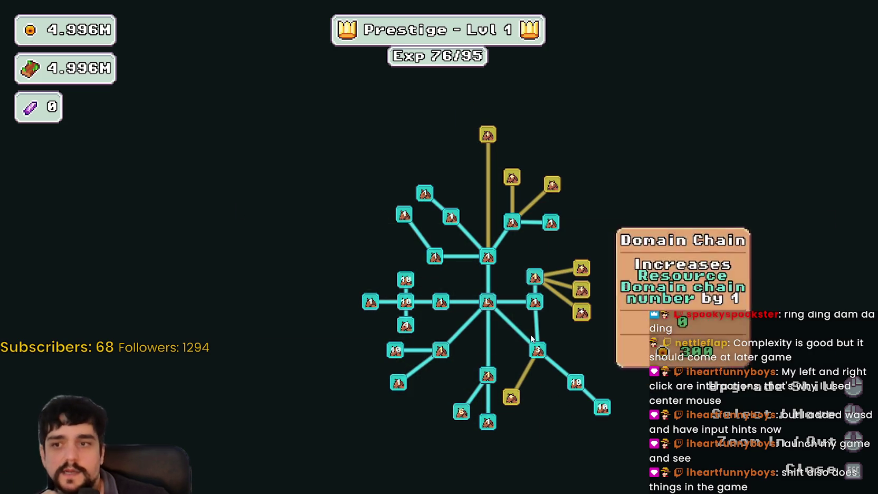
scroll(510, 424, up, 2)
scroll(513, 415, down, 3)
scroll(451, 323, up, 3)
Finish browsing the skill tree, close it with Escape and walk right in the village
key(d)
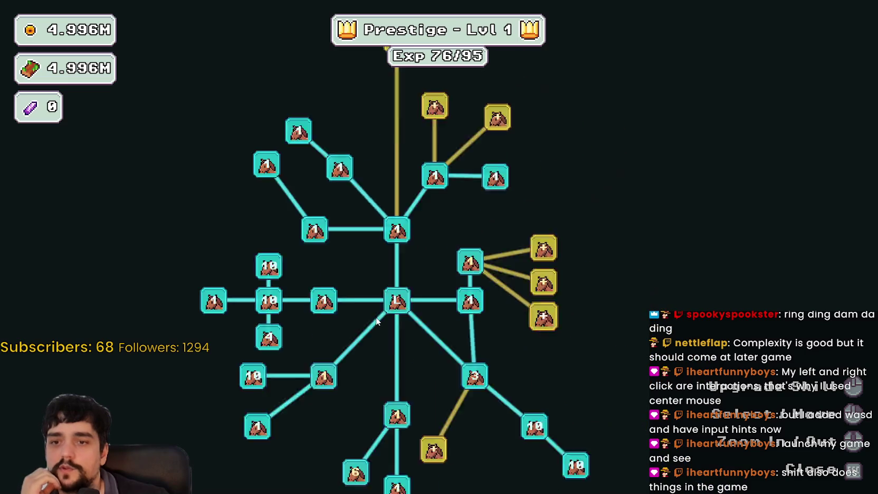
key(w)
scroll(486, 377, down, 1)
scroll(528, 374, down, 2)
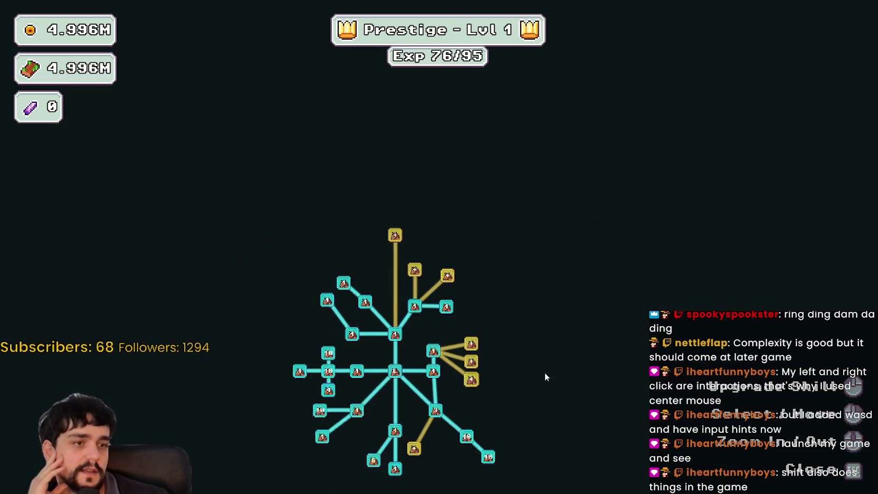
scroll(514, 398, up, 4)
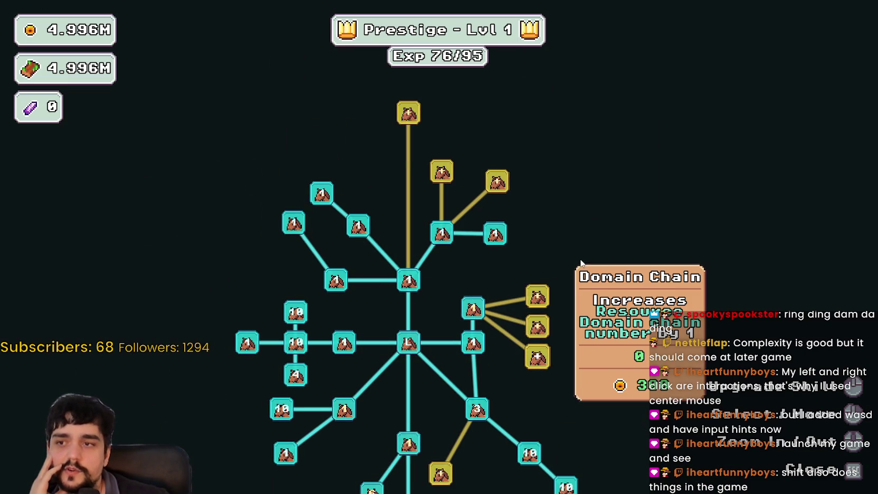
mouse_move(506, 193)
scroll(569, 364, down, 2)
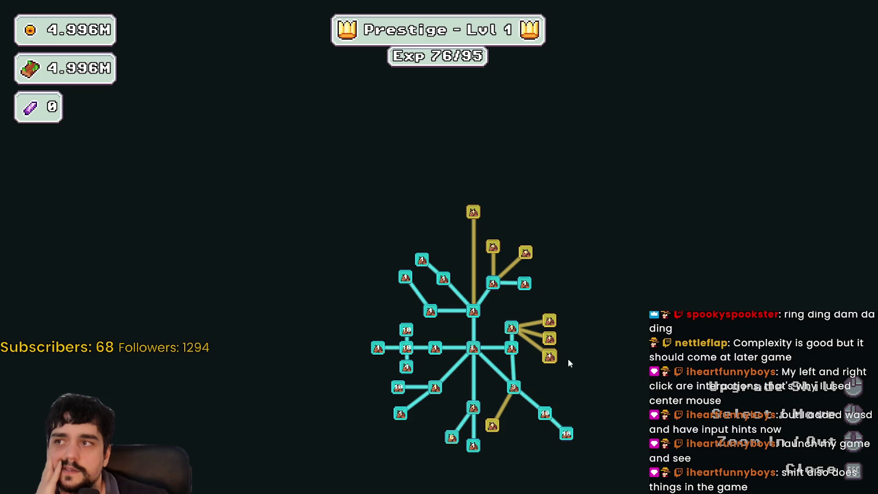
drag(571, 402, 533, 317)
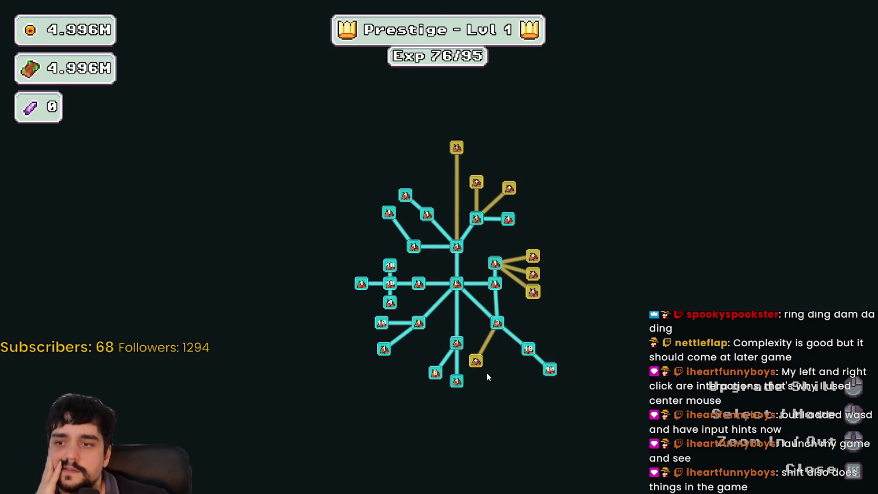
scroll(630, 274, up, 2)
scroll(513, 322, down, 2)
scroll(513, 315, up, 2)
scroll(513, 316, down, 2)
mouse_move(541, 218)
mouse_down()
mouse_move(580, 319)
mouse_move(637, 261)
mouse_up()
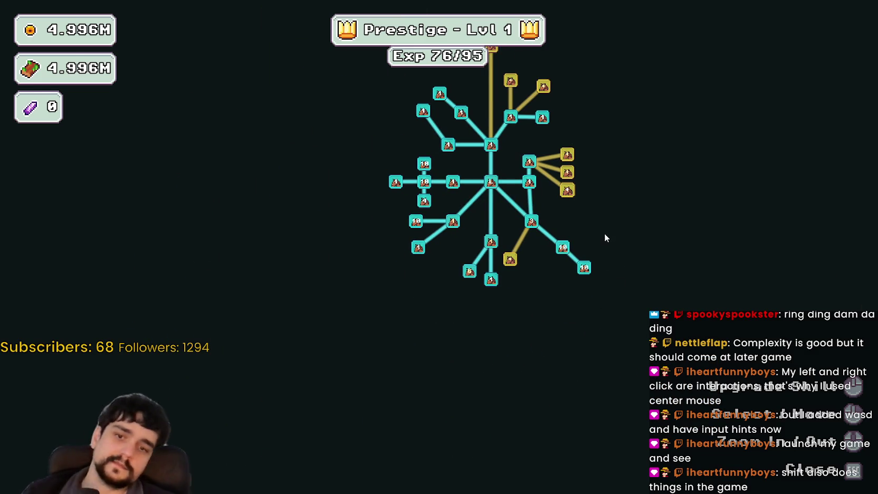
key(Escape)
key(d)
key(d)
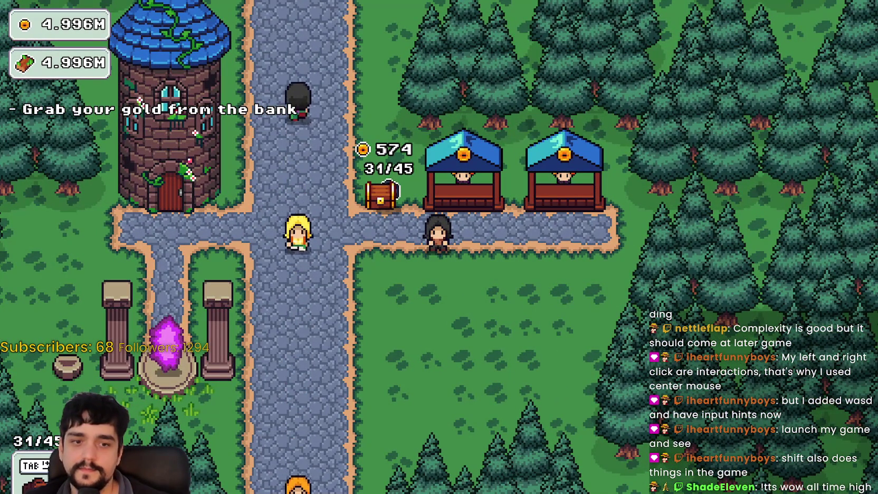
Bring the SteamDB MR FARMBOY charts page over the game with Alt+Tab
key(alt+Tab)
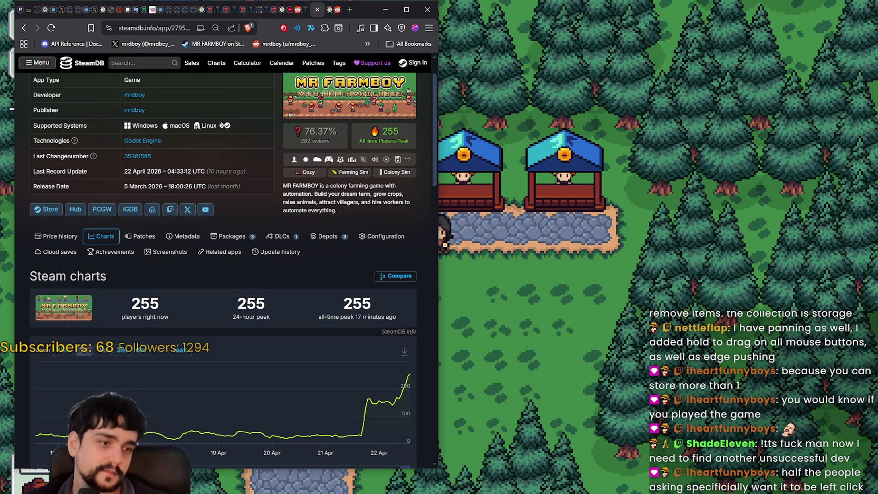
Have the MR FARMBOY Steam store page open beside the SteamDB charts window
mouse_move(325, 150)
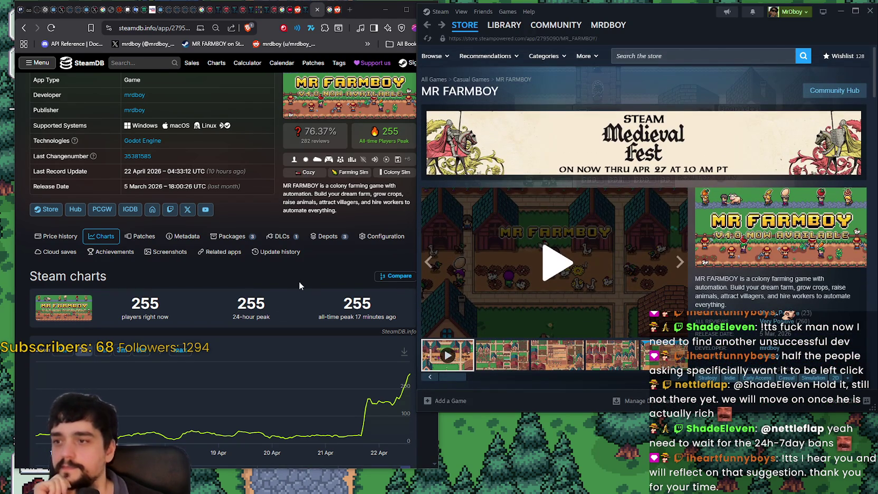
Bring the SteamDB charts window in front of the MR FARMBOY store page
click(299, 283)
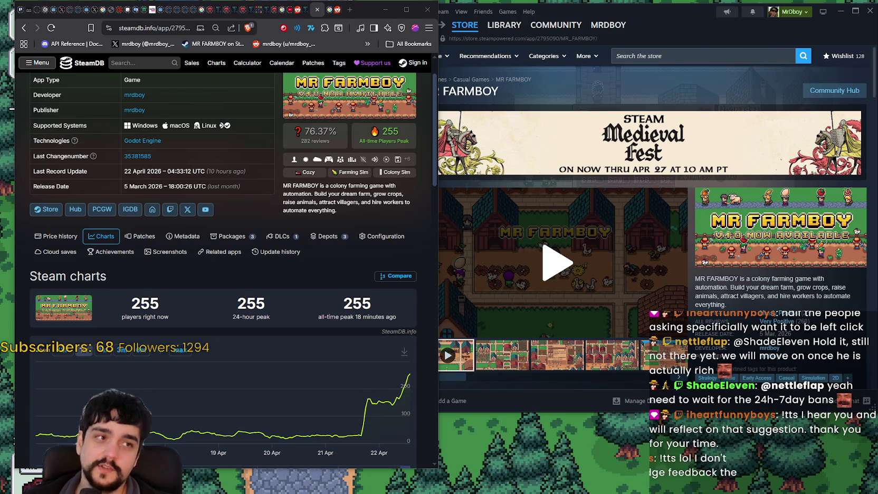
Open the yacht image QyeHO3y.png in Paint, then shrink its window and move it right
key(alt+Tab)
scroll(483, 287, up, 3)
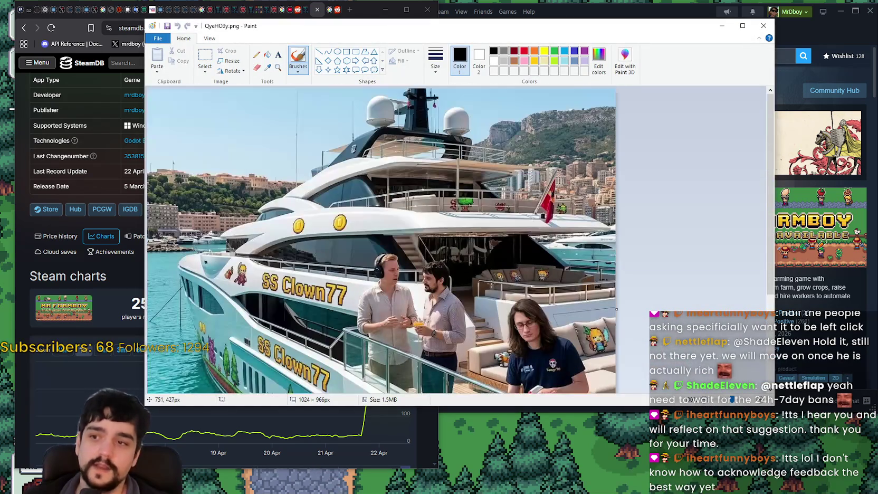
mouse_move(773, 405)
mouse_down()
mouse_move(709, 447)
mouse_move(631, 480)
mouse_up()
drag(472, 33, 596, 20)
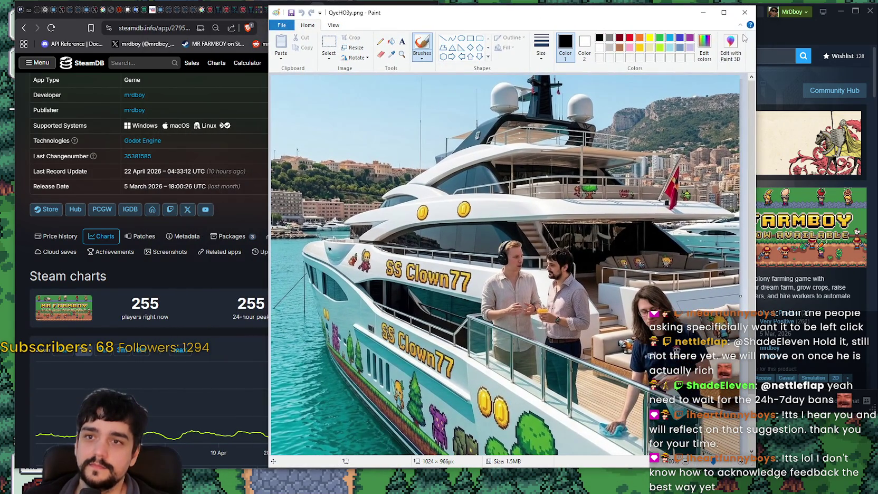
Collapse the Paint ribbon, nudge the window slightly left, then close the yacht image
click(740, 25)
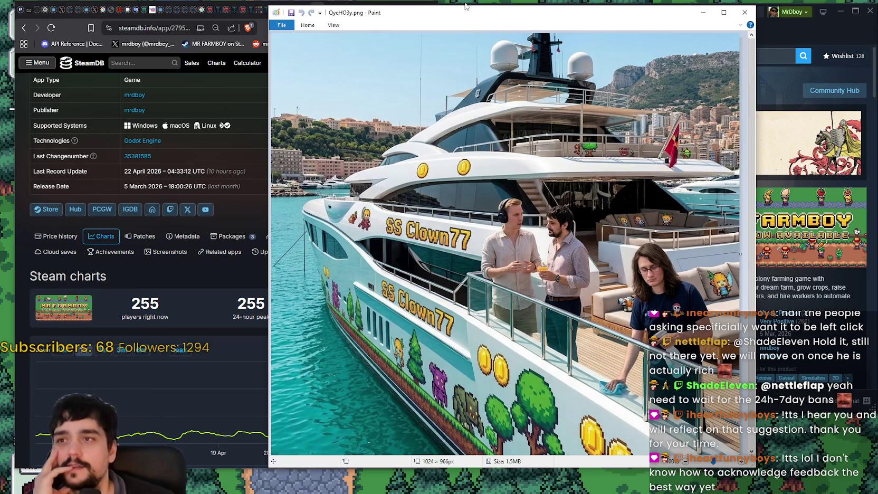
drag(462, 14, 448, 18)
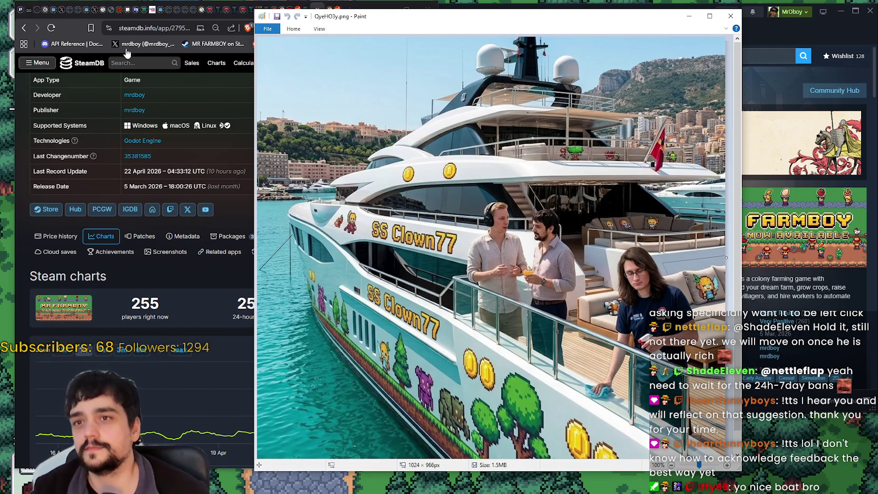
click(730, 17)
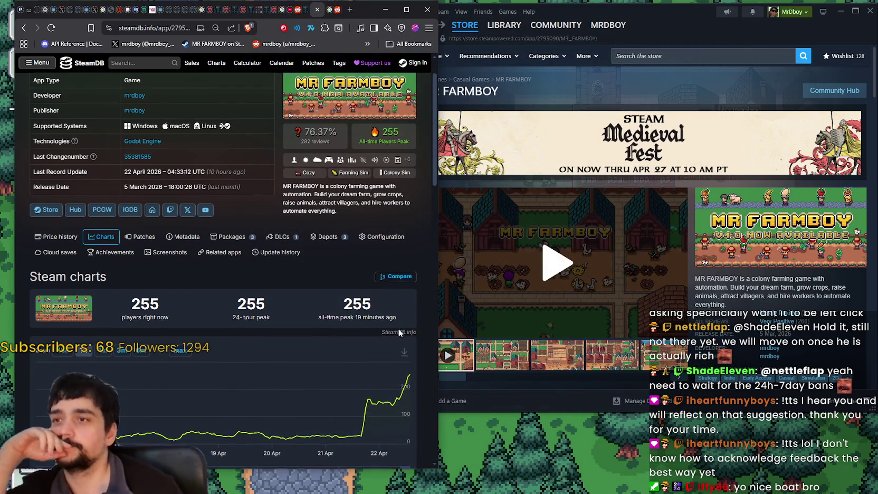
Switch between the browser and Steam windows and narrow the SteamDB browser to fit beside Steam
scroll(394, 309, up, 2)
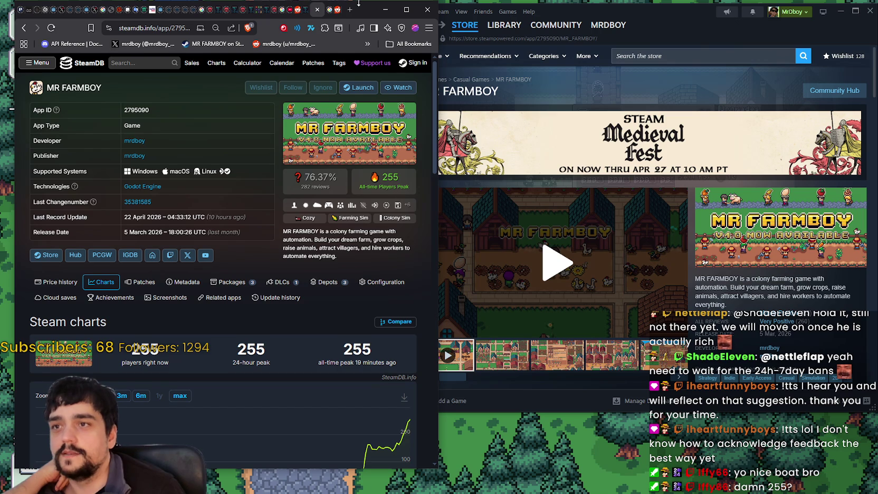
drag(359, 3, 357, 4)
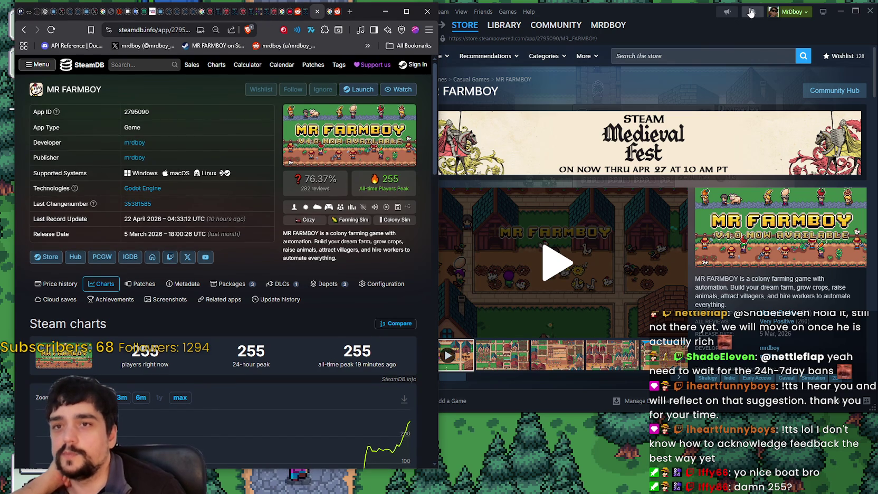
click(688, 29)
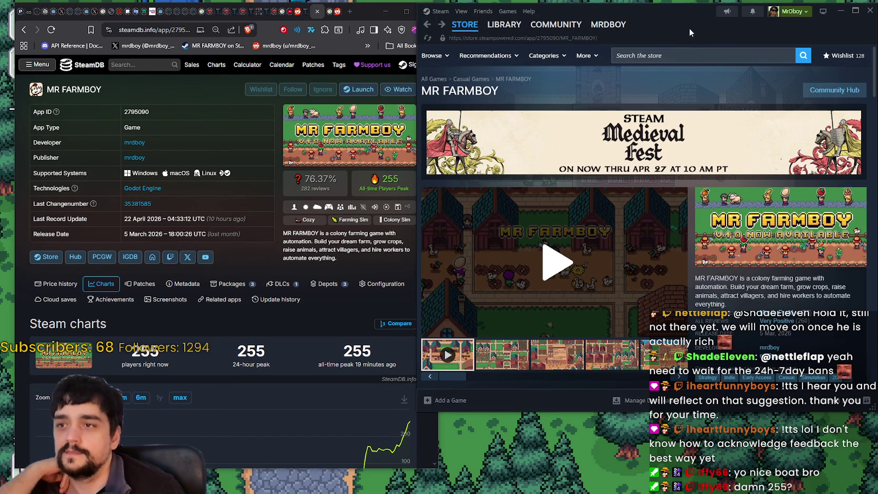
click(415, 308)
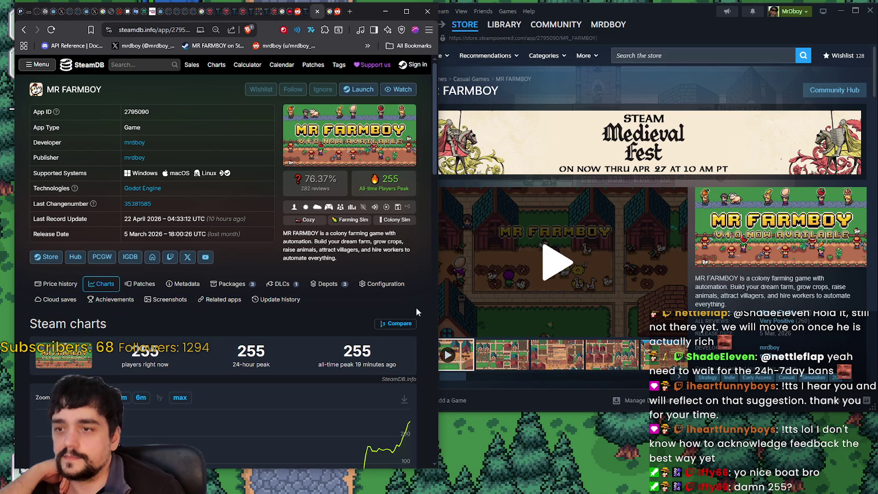
click(562, 396)
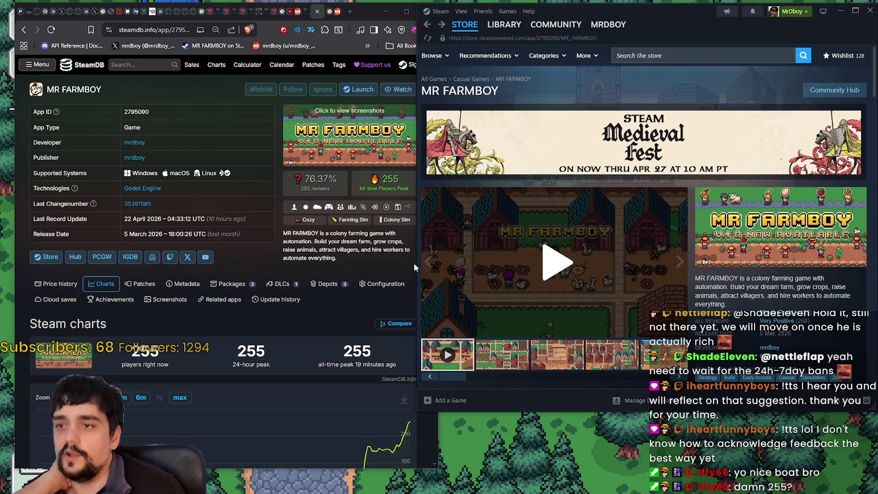
click(381, 252)
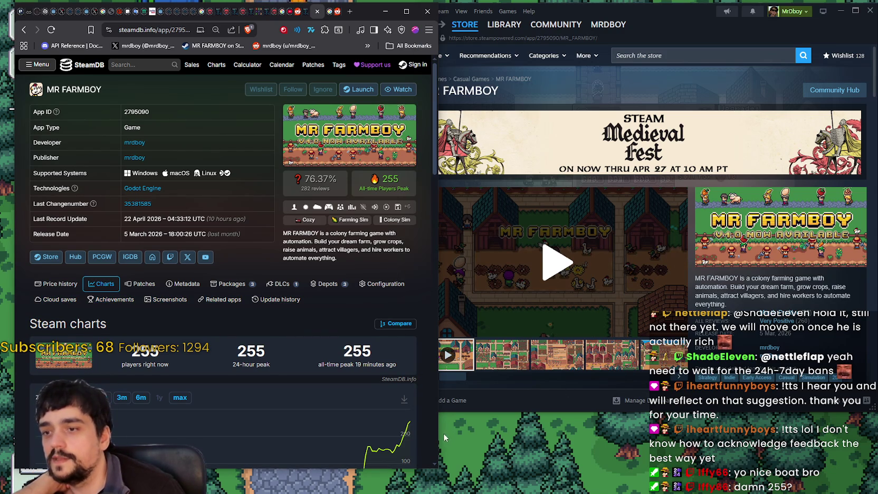
drag(438, 431, 423, 423)
click(502, 407)
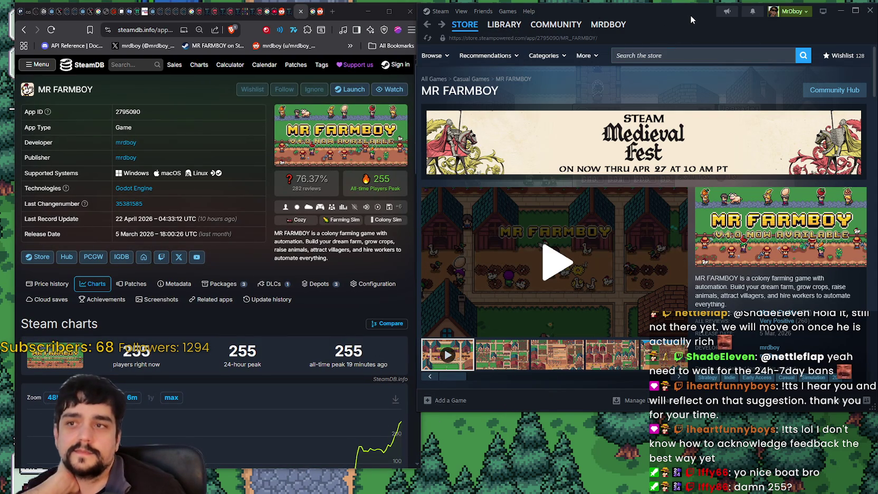
Shift the Steam window slightly right and open the shared farm-village image in the viewer
mouse_move(635, 9)
mouse_down()
mouse_move(694, 17)
mouse_move(641, 26)
mouse_move(697, 11)
mouse_up()
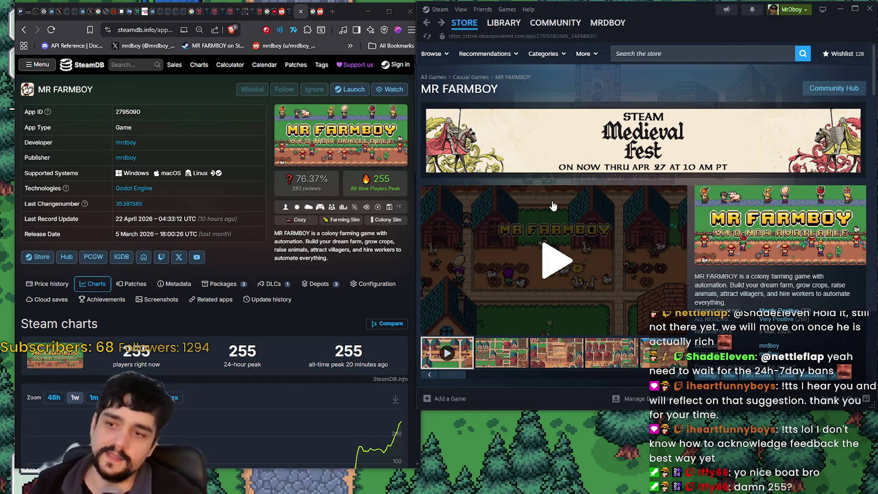
mouse_move(400, 424)
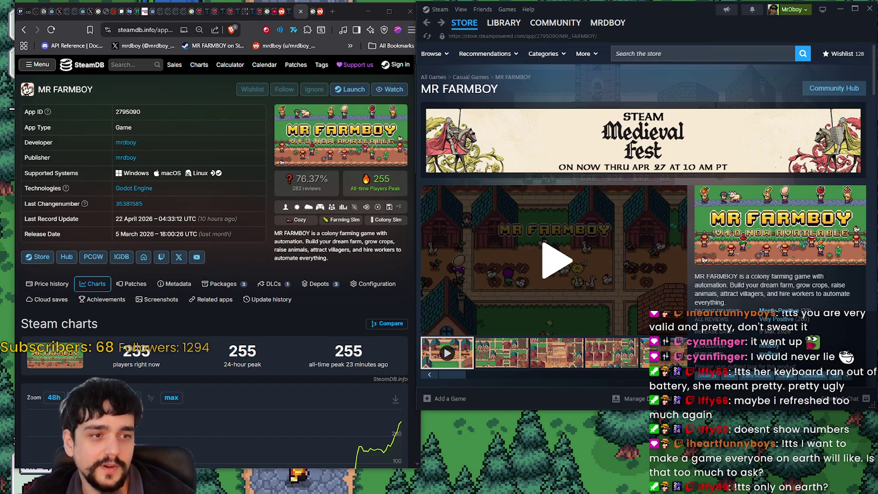
click(501, 352)
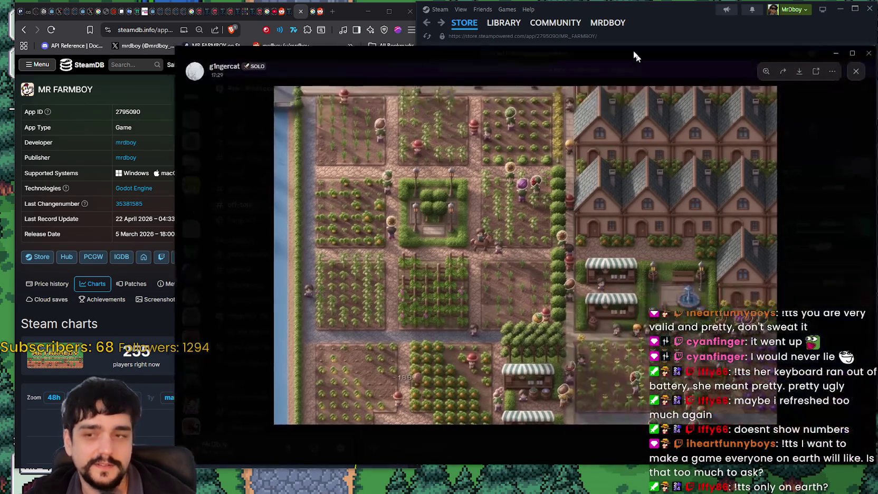
Zoom into the farm-village image, zoom back out to fit, then close the viewer
click(565, 239)
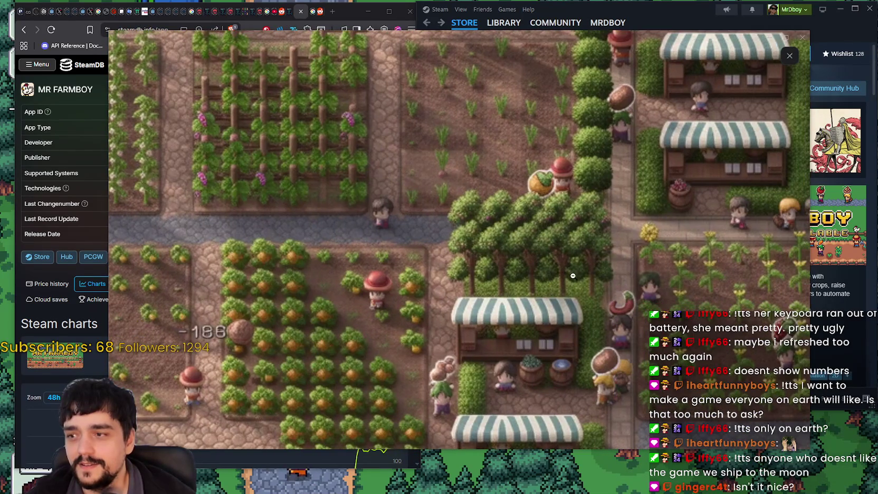
click(572, 275)
click(495, 40)
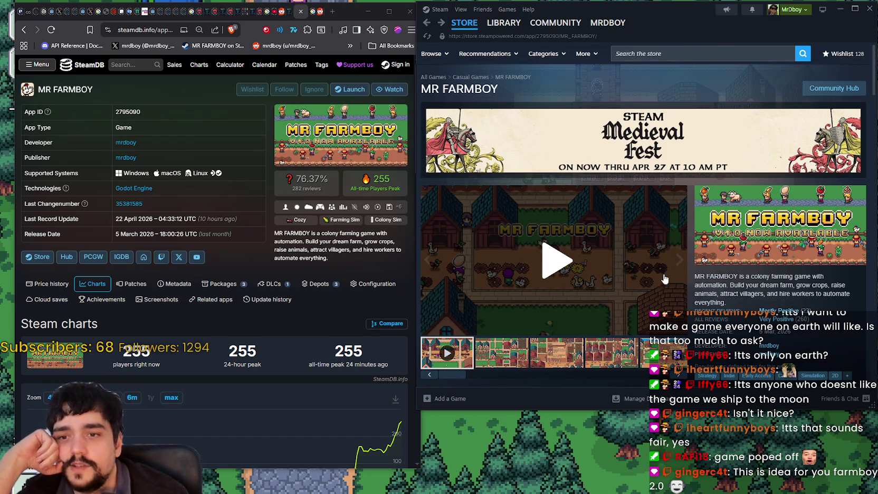
Select the MR FARMBOY store description text and open the game's Community Hub
mouse_move(695, 276)
mouse_down()
mouse_move(725, 299)
mouse_move(701, 272)
mouse_up()
click(833, 88)
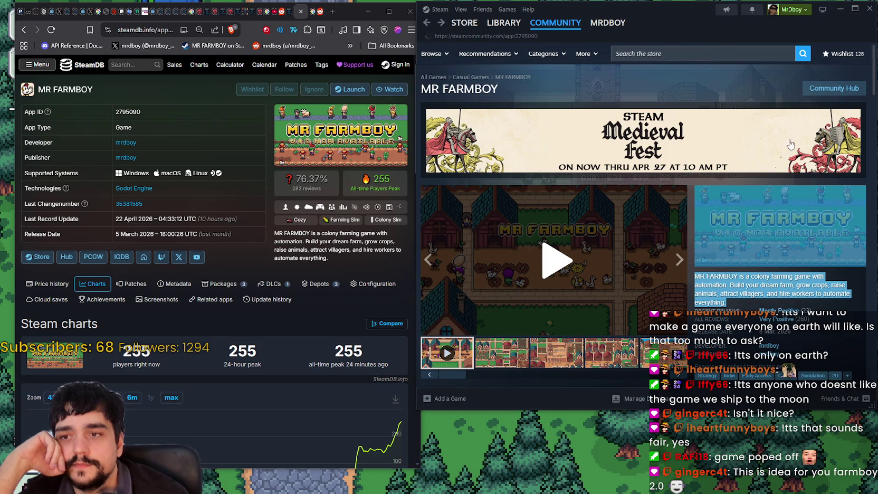
Open the 'Assign carriers?' thread from MR FARMBOY Discussions and read its replies
click(492, 88)
scroll(773, 336, down, 1)
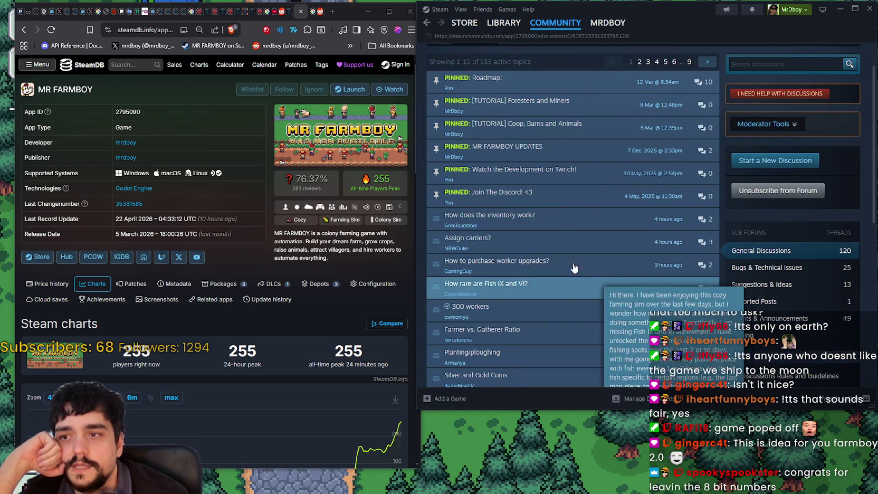
click(557, 243)
scroll(523, 199, down, 3)
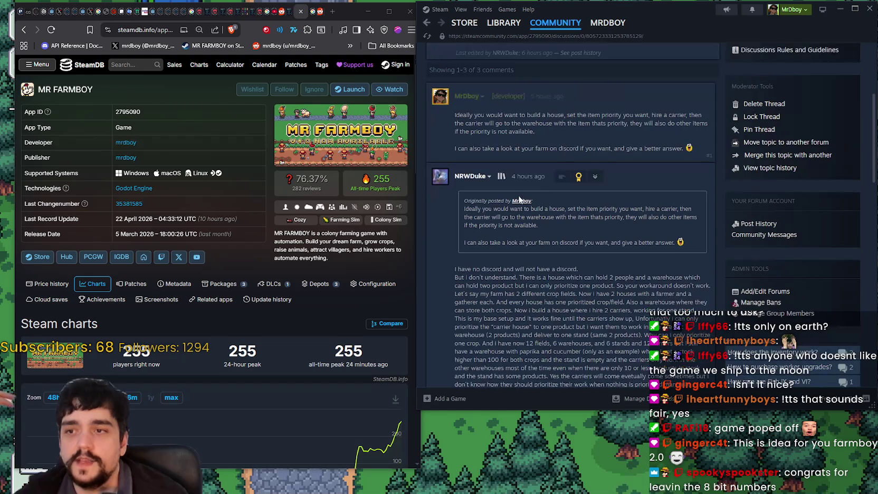
scroll(523, 199, down, 3)
drag(461, 157, 650, 296)
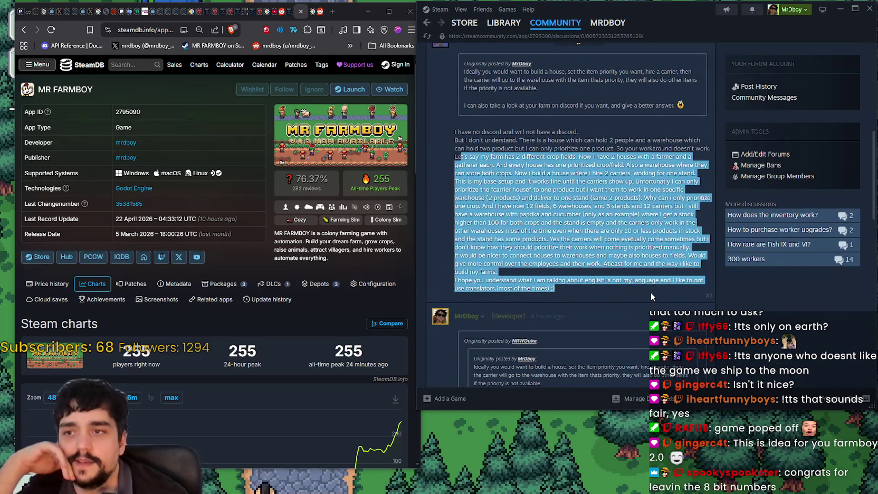
scroll(685, 317, down, 6)
scroll(594, 296, down, 2)
drag(432, 199, 711, 249)
Go back to the discussions list, then return to the MR FARMBOY store page
scroll(707, 262, up, 7)
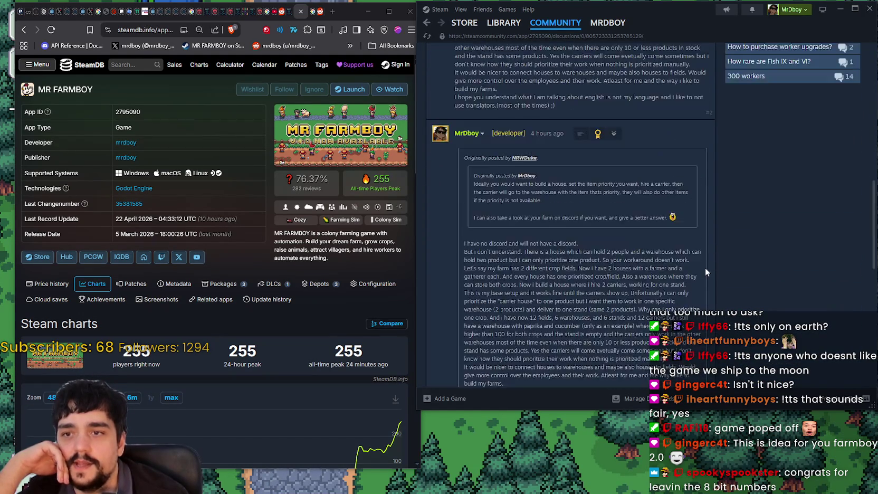
scroll(524, 240, up, 4)
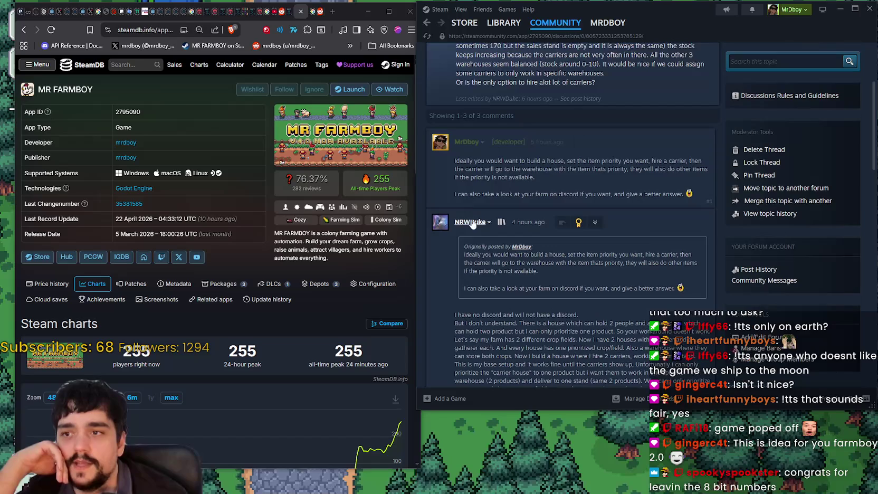
mouse_move(473, 223)
scroll(469, 224, up, 3)
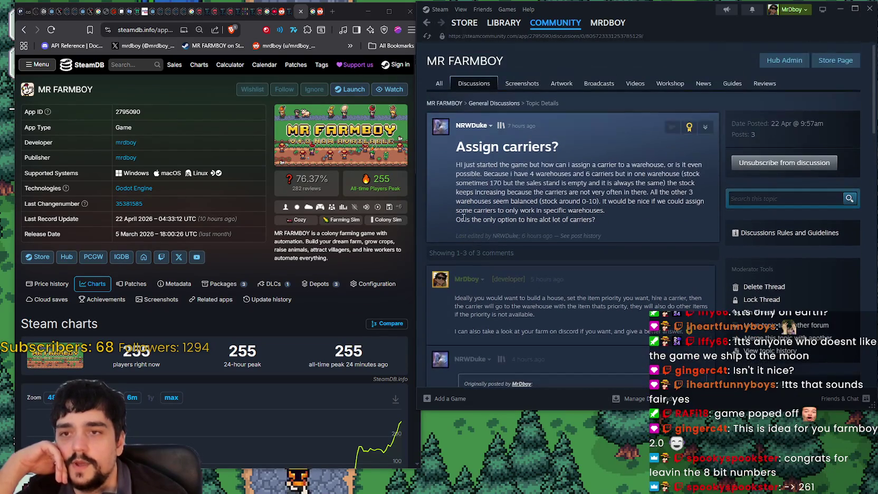
click(426, 25)
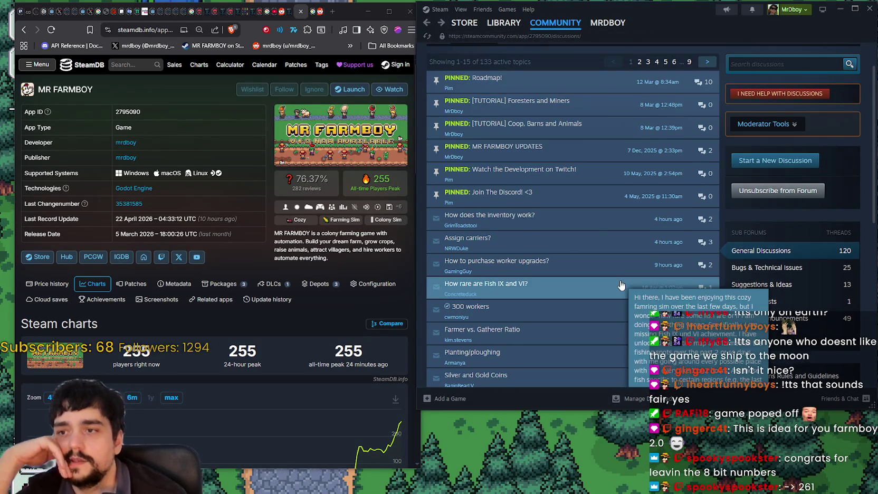
scroll(622, 290, up, 1)
click(843, 60)
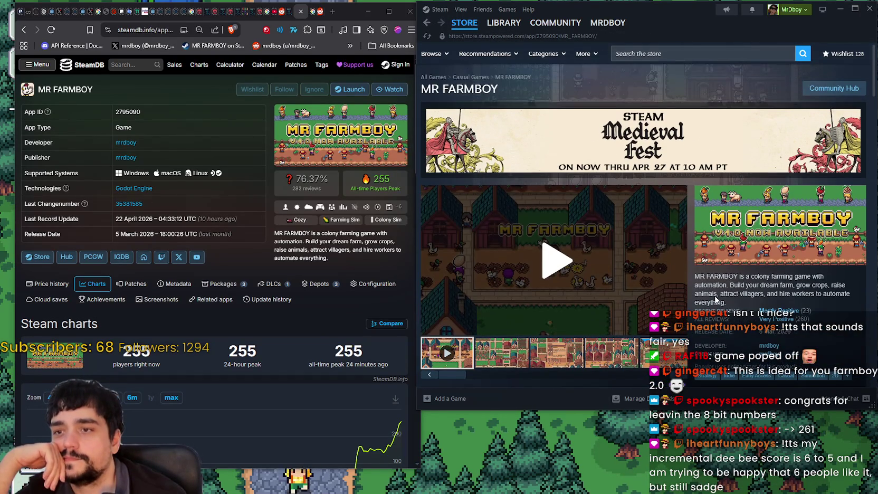
Show the second thumbnail, the Fishing screenshot, in the store page's main media area
click(517, 365)
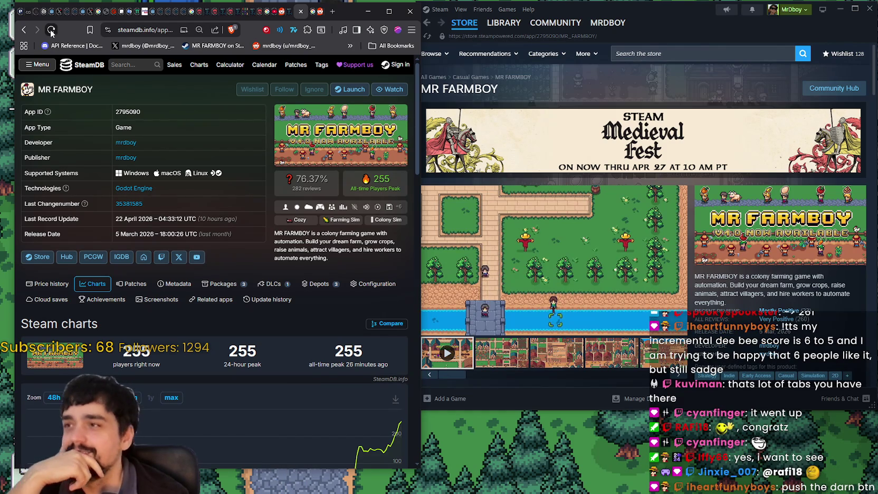
click(50, 32)
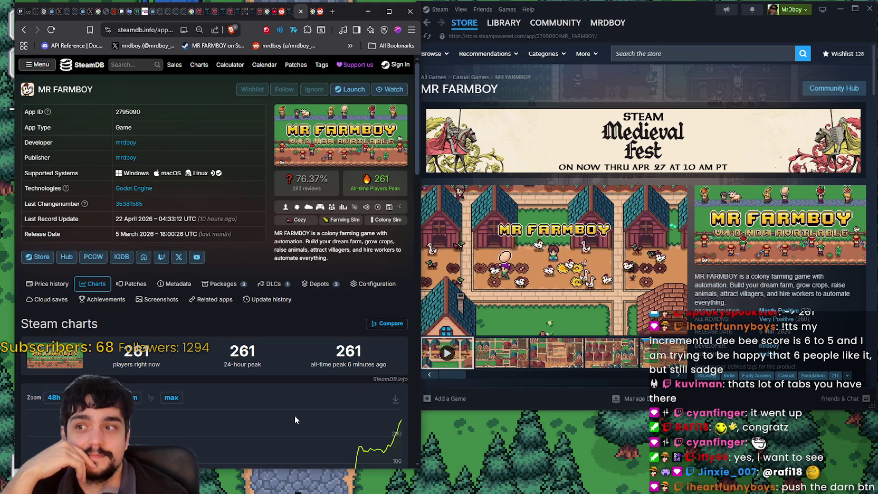
scroll(417, 128, down, 1)
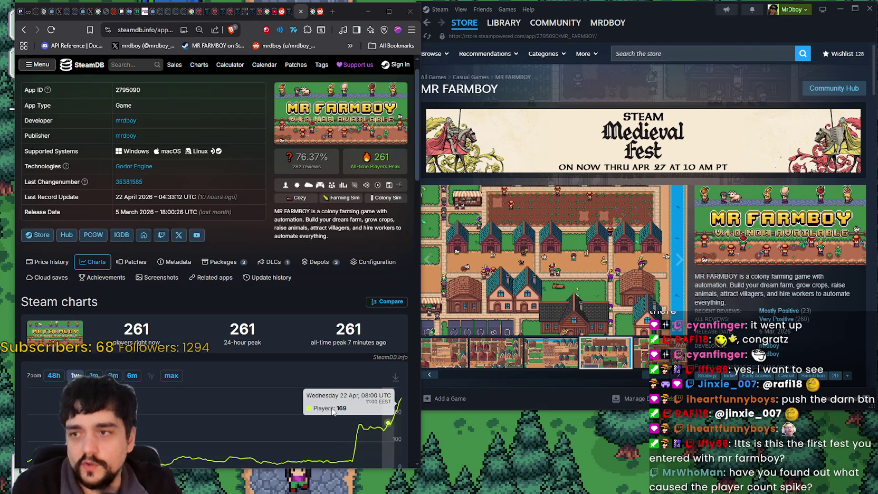
Cycle the player-count chart through the 1m, 3m and max ranges, ending on 48h
scroll(355, 407, down, 1)
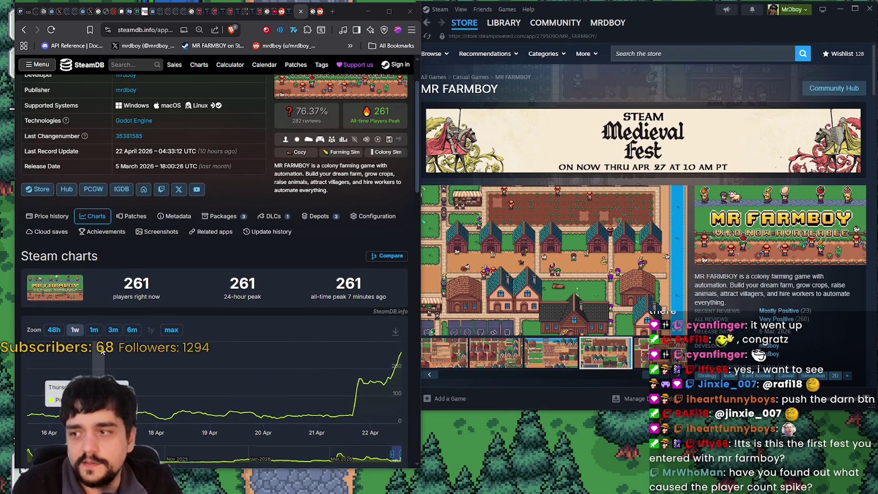
click(94, 331)
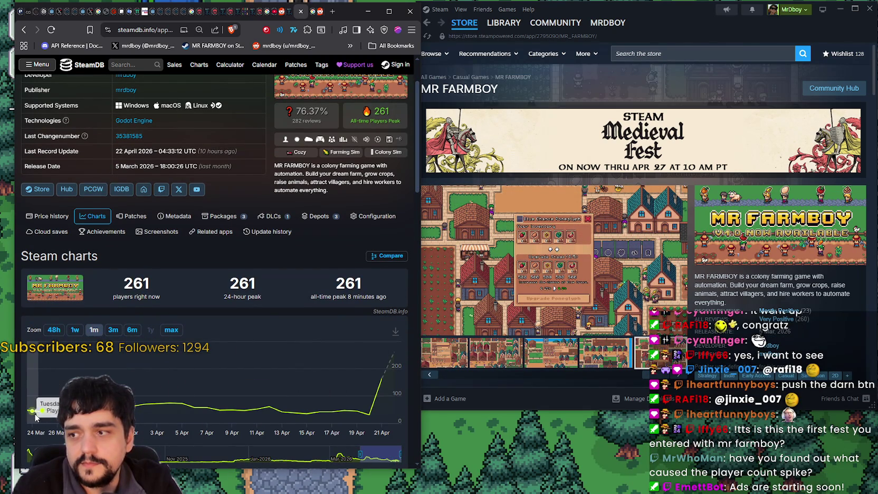
click(119, 334)
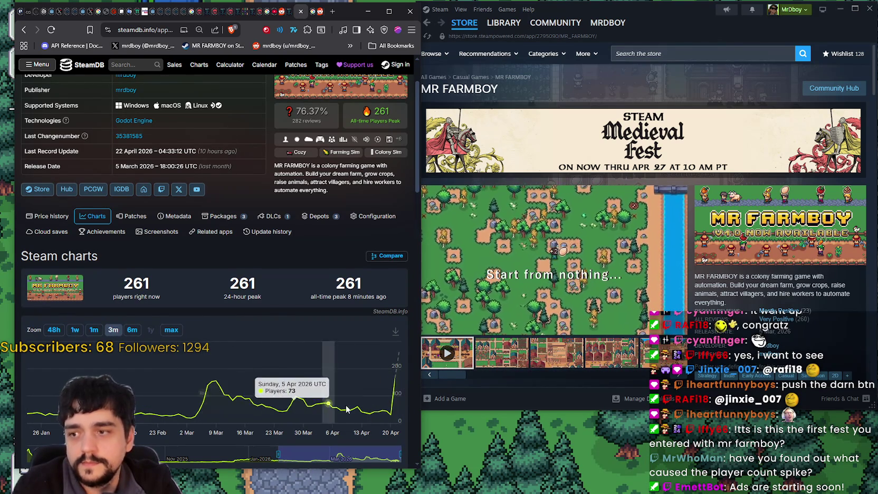
click(170, 331)
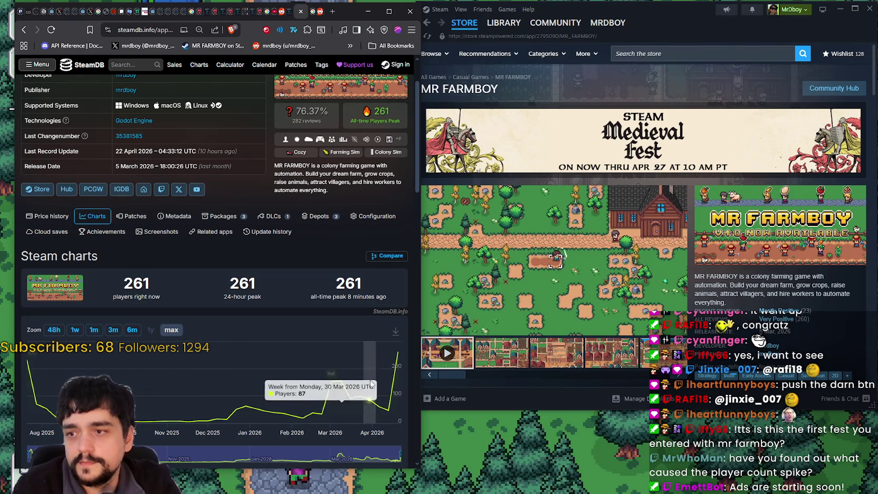
click(57, 331)
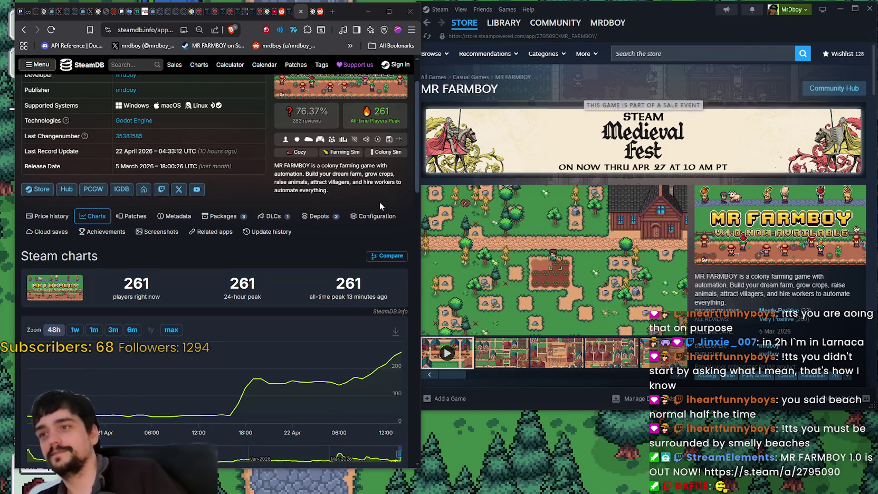
Leave SteamDB and Steam and return to the Godot editor showing slime.gd
mouse_move(604, 232)
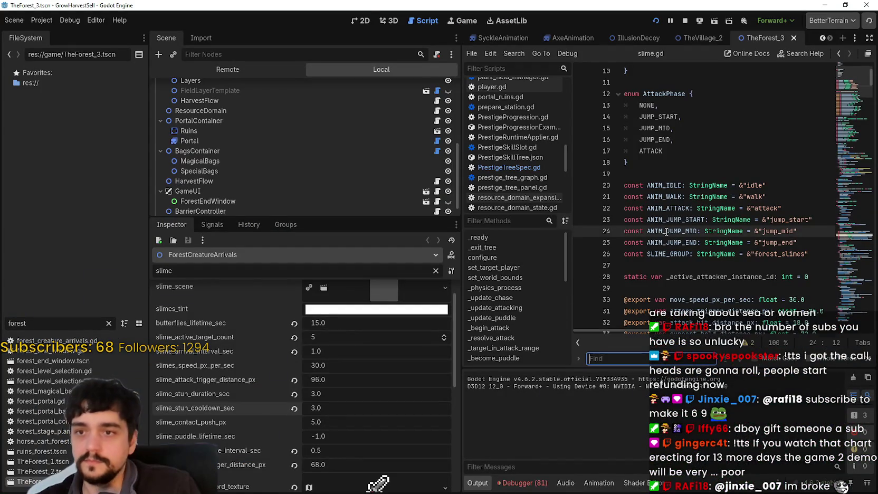
Search the project for _apply_village_offline_progress and open its definition in PersistenceData.gd
click(699, 231)
key(ctrl+shift+f)
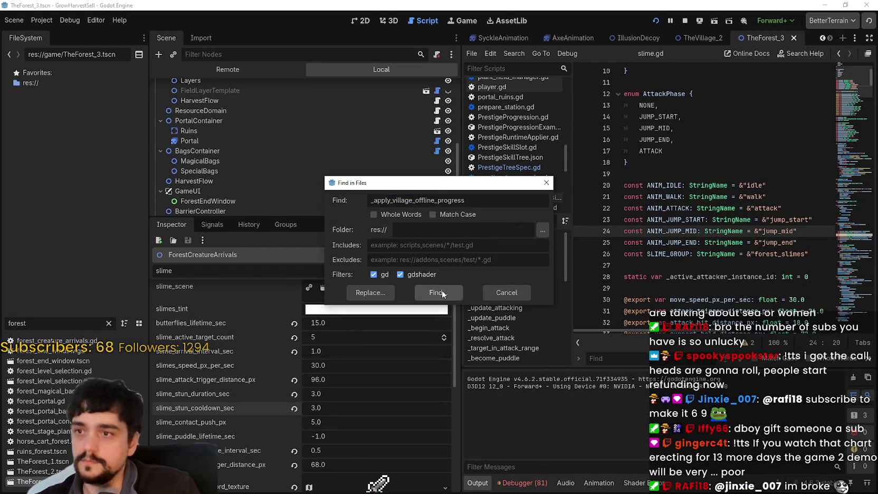
click(442, 290)
click(653, 414)
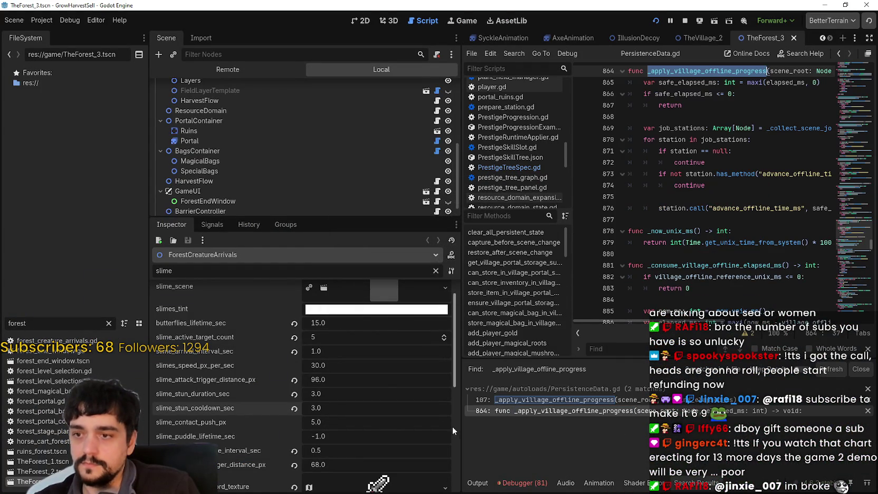
Wrap elapsed_ms on line 865 in int(float(...) * 0.5) and save the script
mouse_move(461, 188)
mouse_down()
mouse_move(203, 189)
mouse_move(254, 188)
mouse_up()
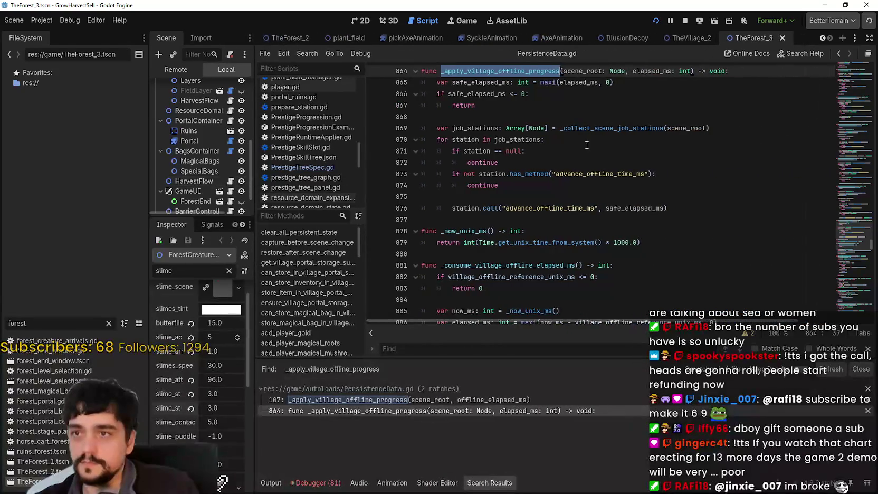
click(626, 153)
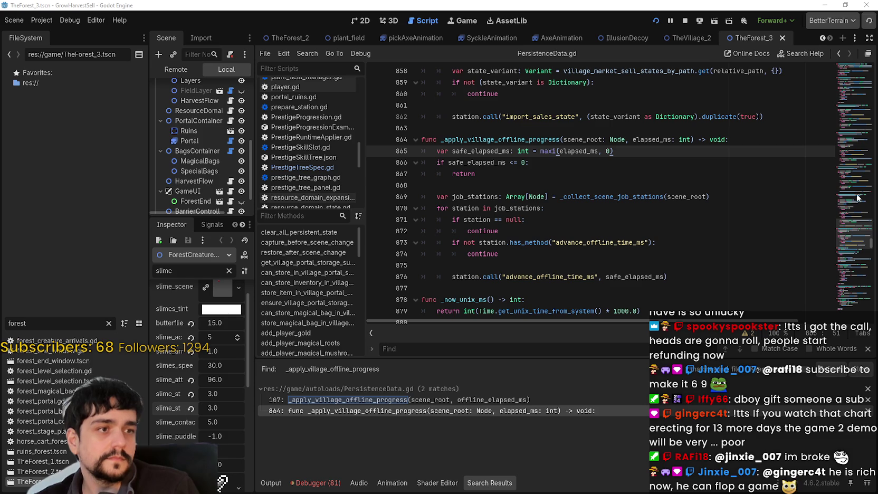
text(maxi(int(float(maxi(elapsed_ms, 0)) * 0.5), 0))
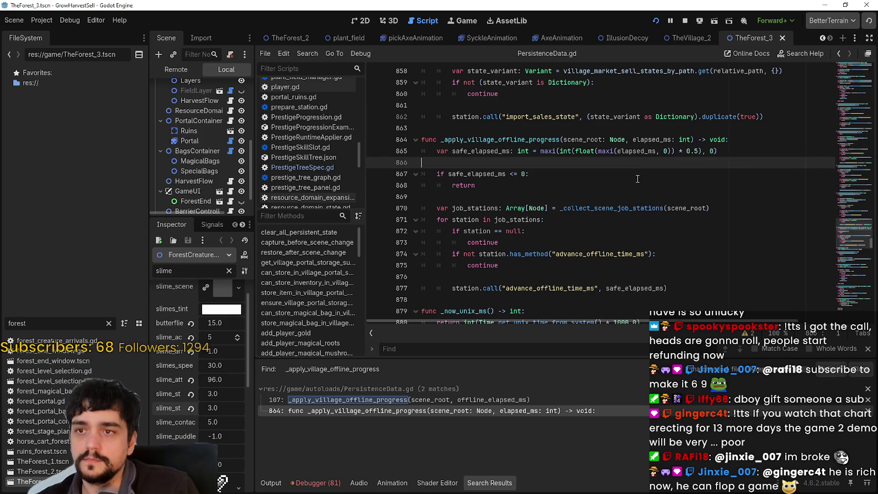
key(BackSpace)
key(Down)
key(Down)
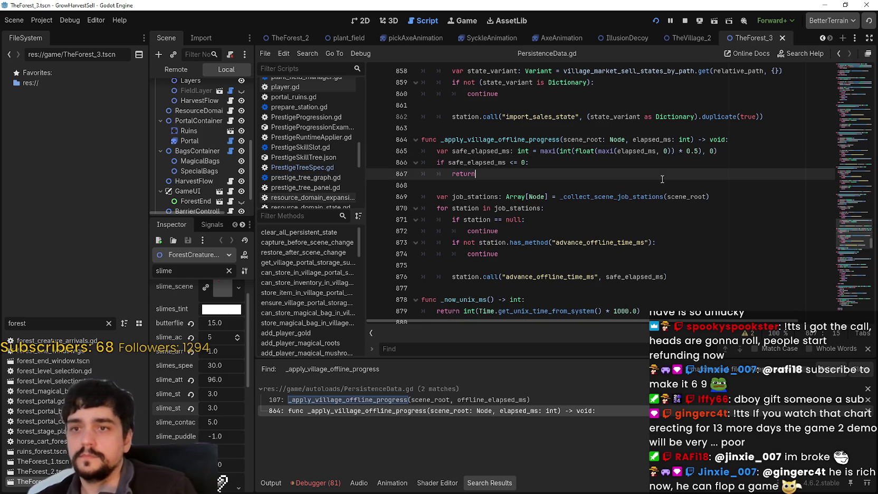
key(ctrl+s)
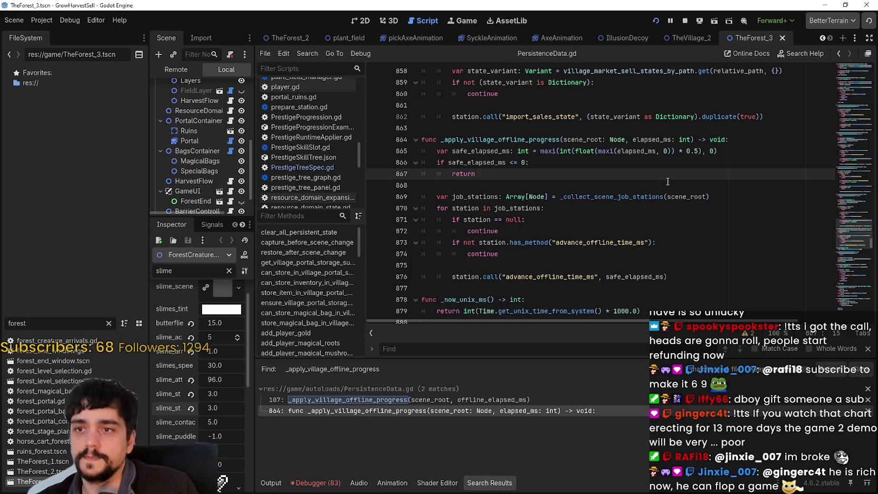
Relaunch the game, load the saved village, and enter the forest stage via the Mage Tower
click(685, 21)
click(656, 21)
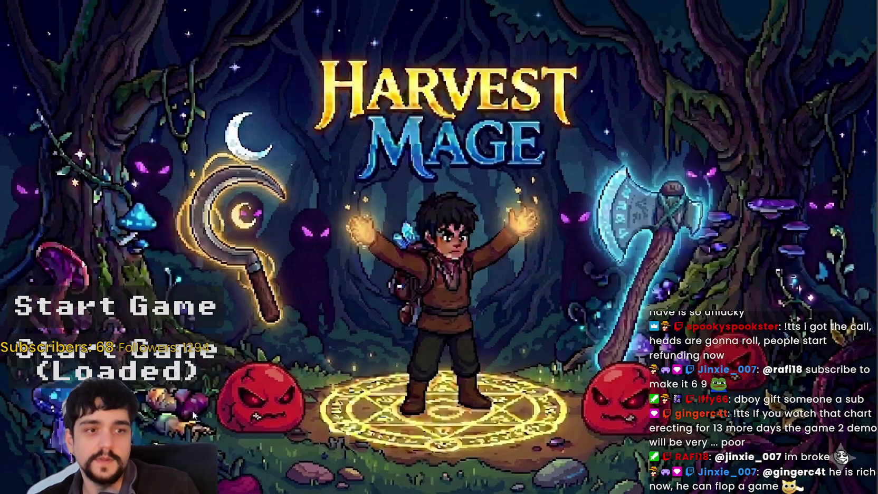
click(121, 363)
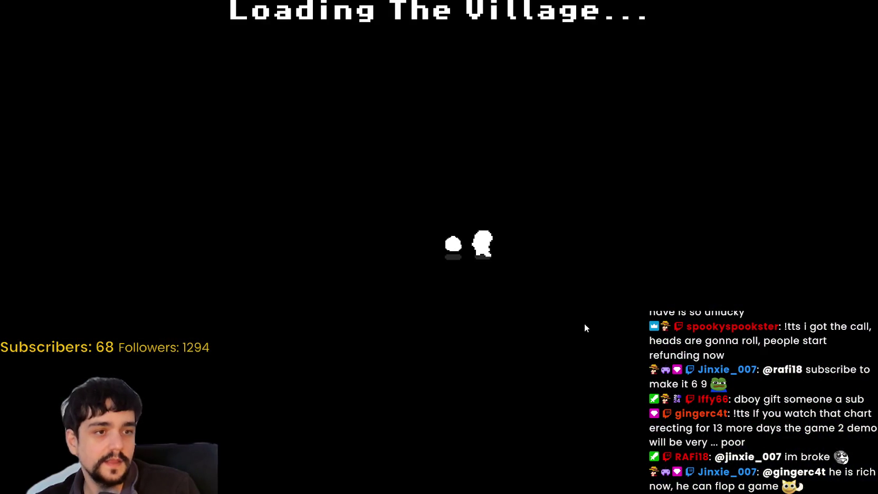
key(w)
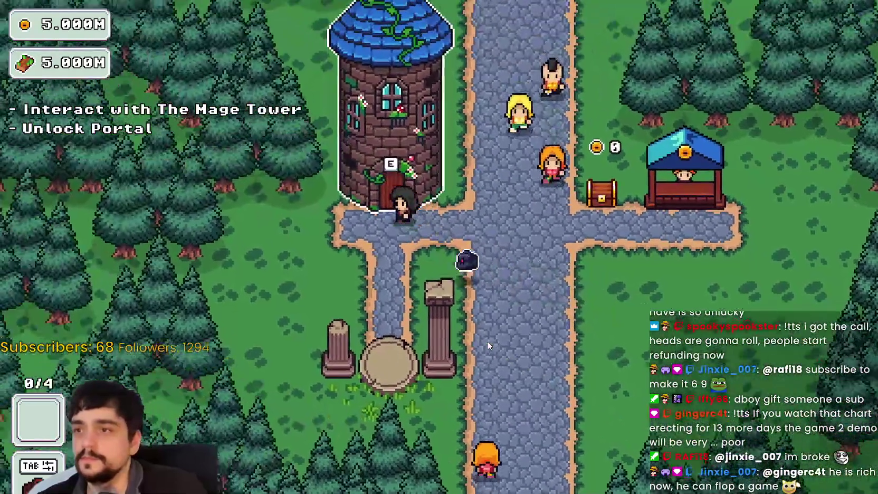
key(e)
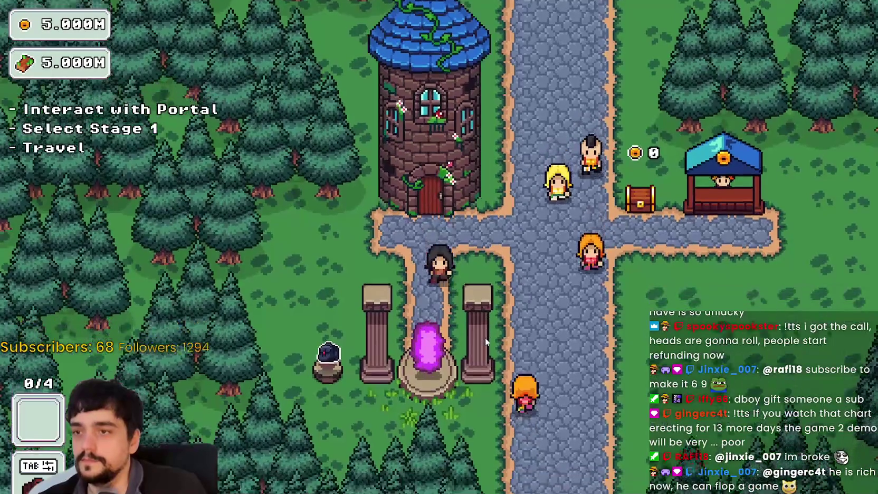
key(e)
click(266, 414)
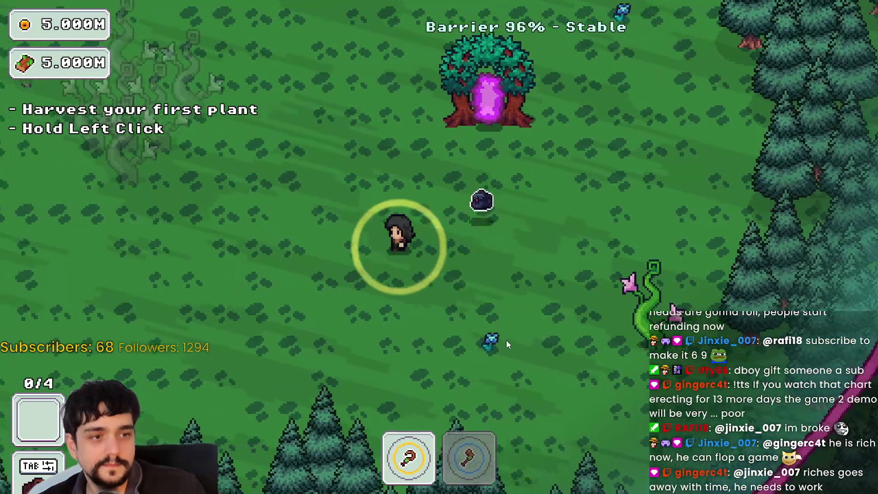
Harvest the first blue flower and roam the forest, swapping between axe and harvesting tool
key(a)
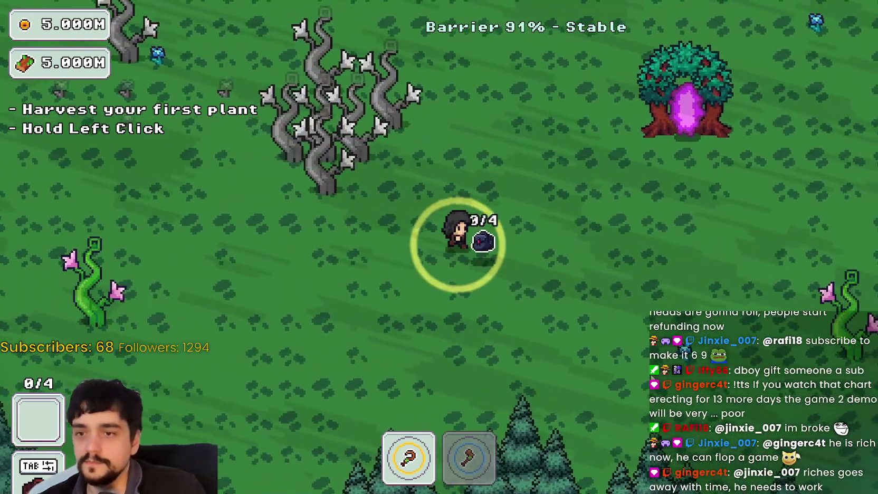
key(d)
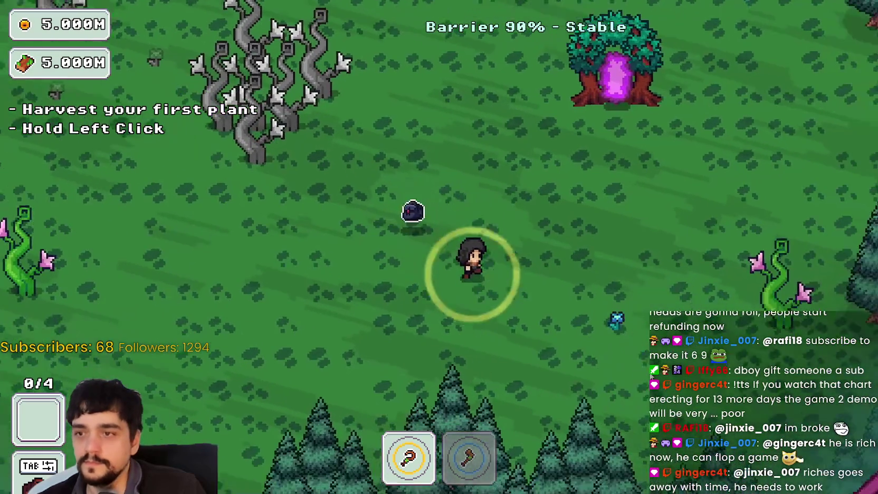
key(s)
key(d)
click(611, 341)
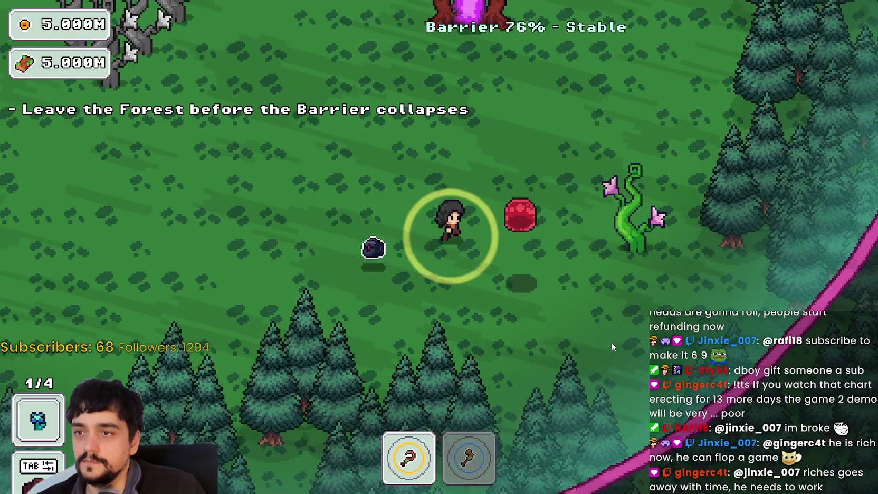
key(d)
key(w)
key(2)
key(a)
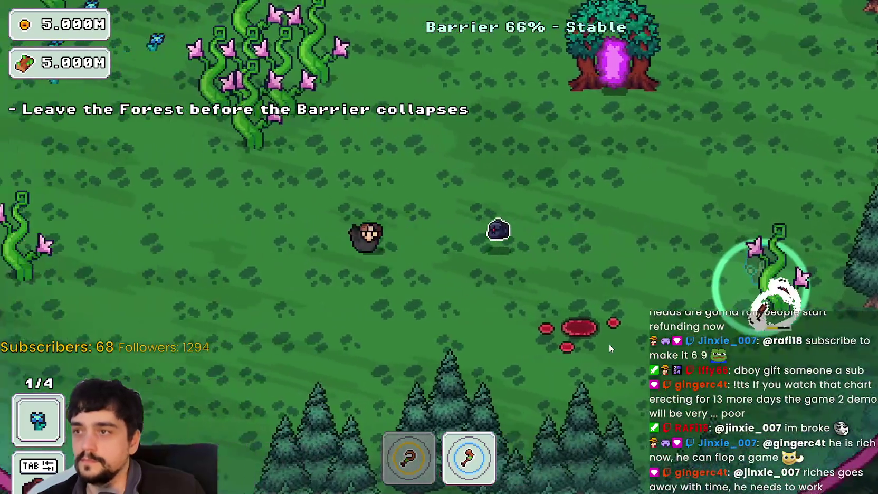
key(w)
key(a)
key(1)
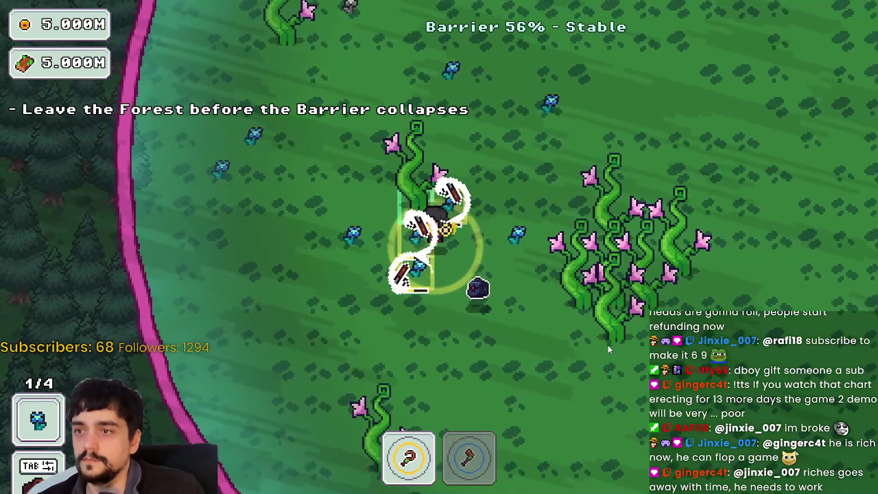
Harvest the last blue flowers to fill the bag, then take the portal tree to the village
key(w)
key(d)
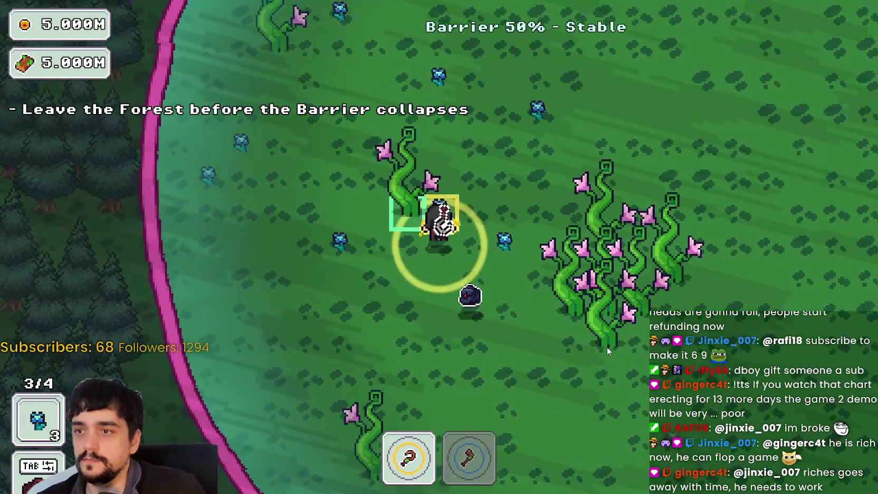
key(w)
key(d)
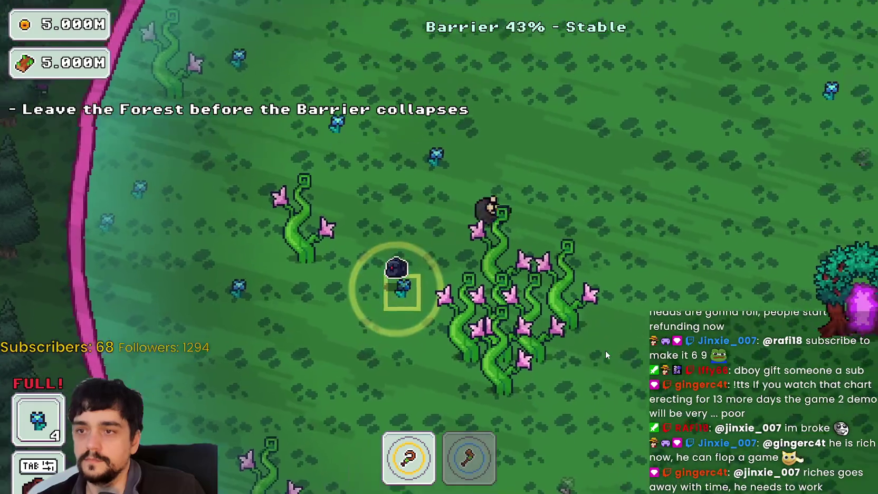
key(d)
key(s)
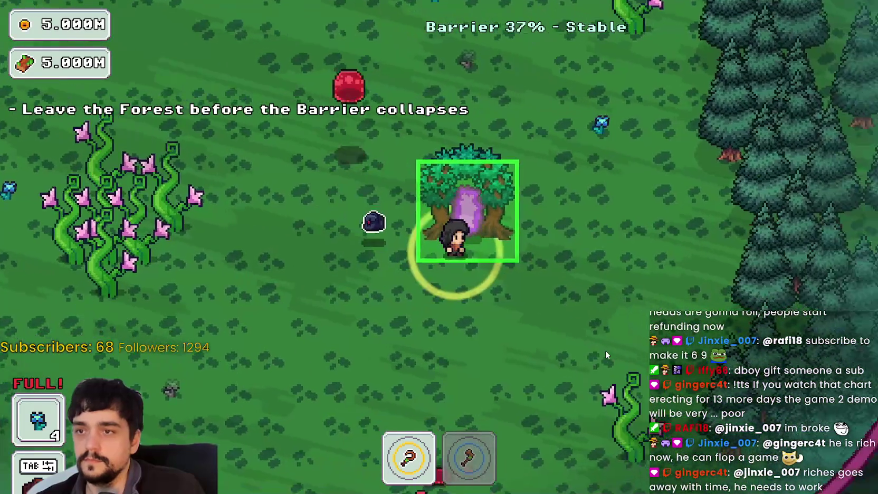
key(e)
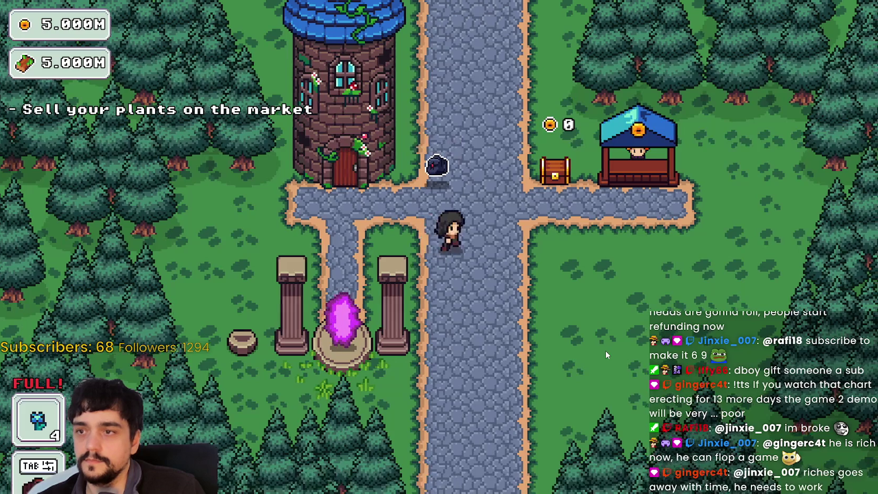
Sell the collected flowers at the market stall and travel to forest Stage 1
key(d)
key(w)
key(e)
key(a)
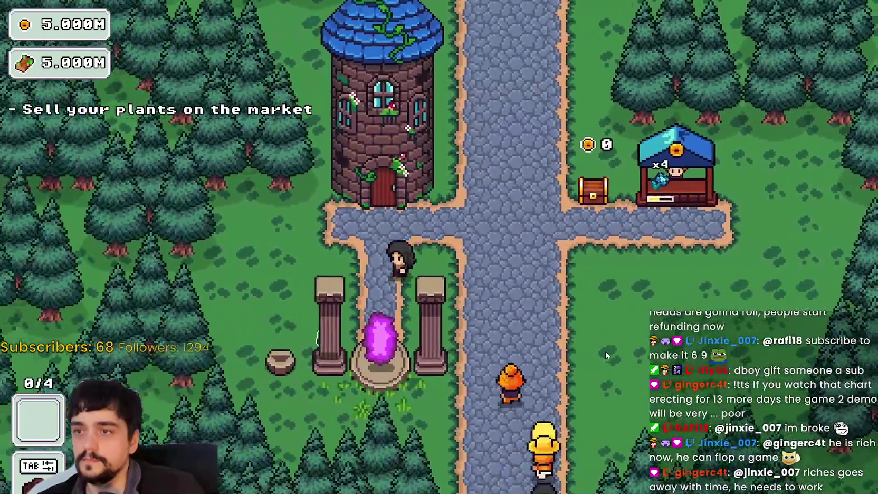
key(e)
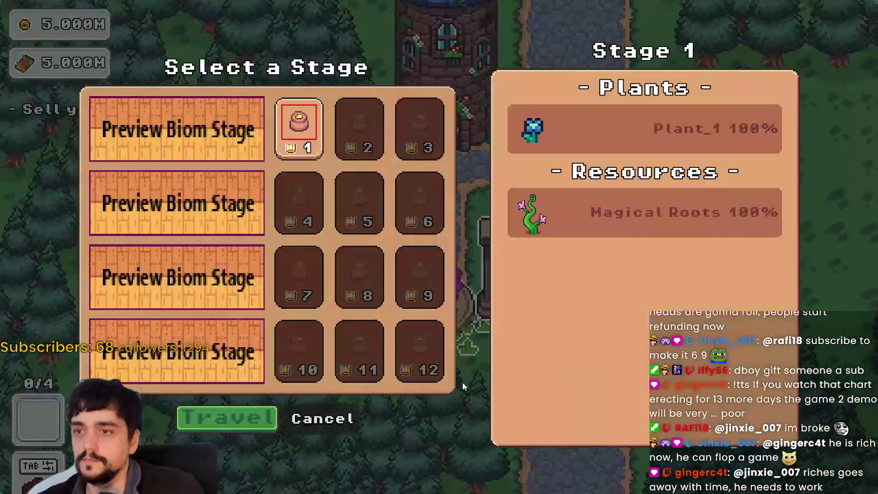
click(232, 419)
Harvest four blue flowers to refill the bag and enter the portal tree
key(a)
key(d)
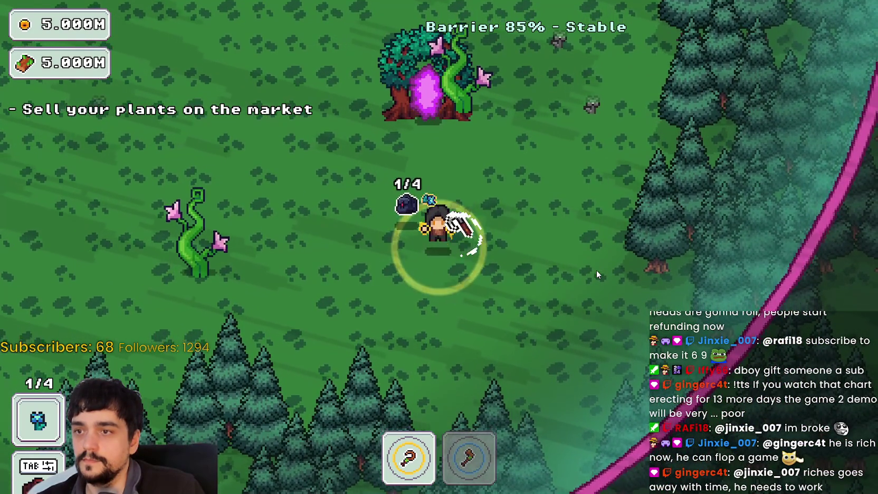
key(a)
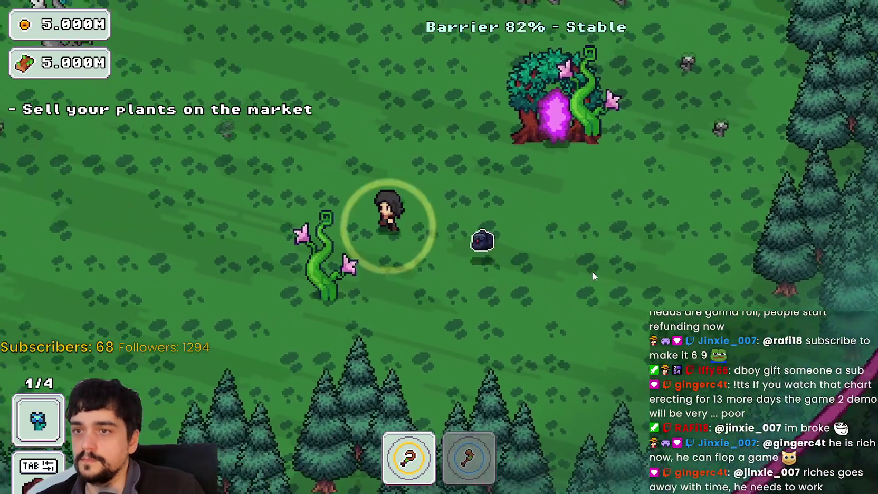
key(a)
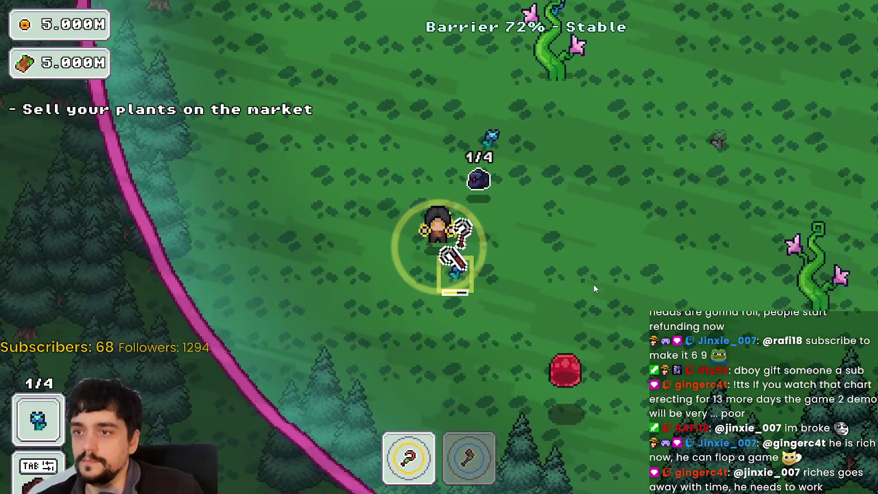
key(d)
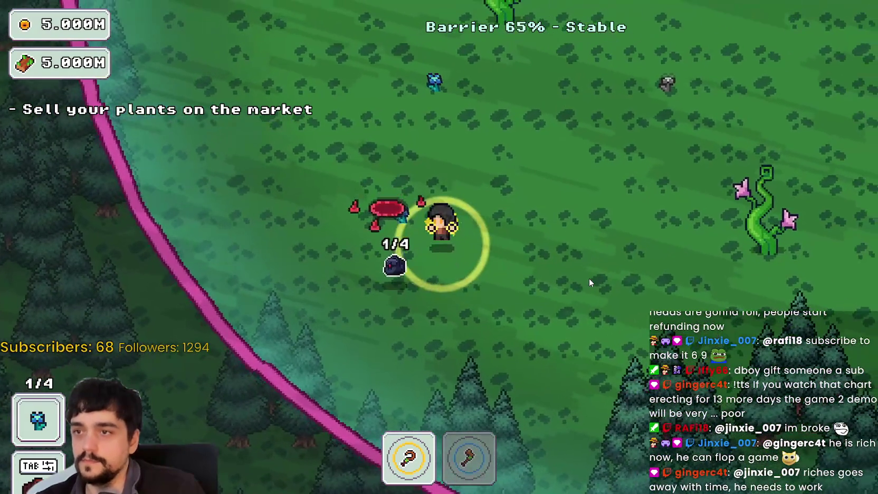
key(w)
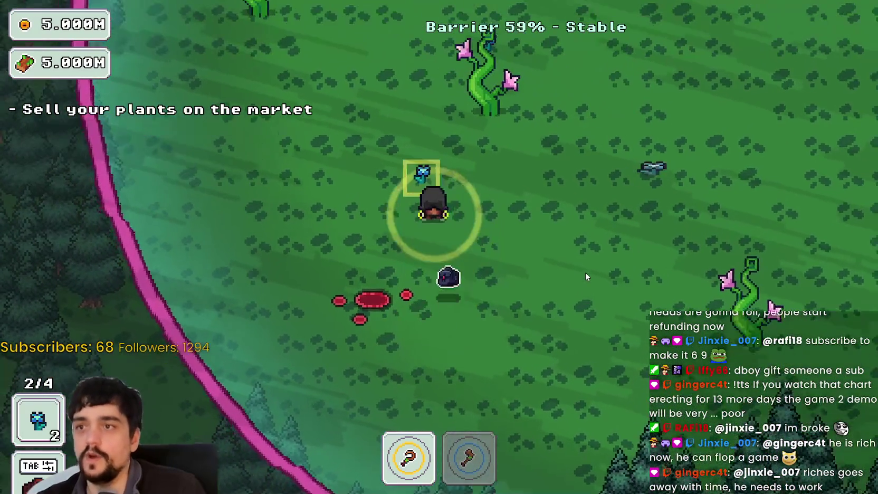
key(w)
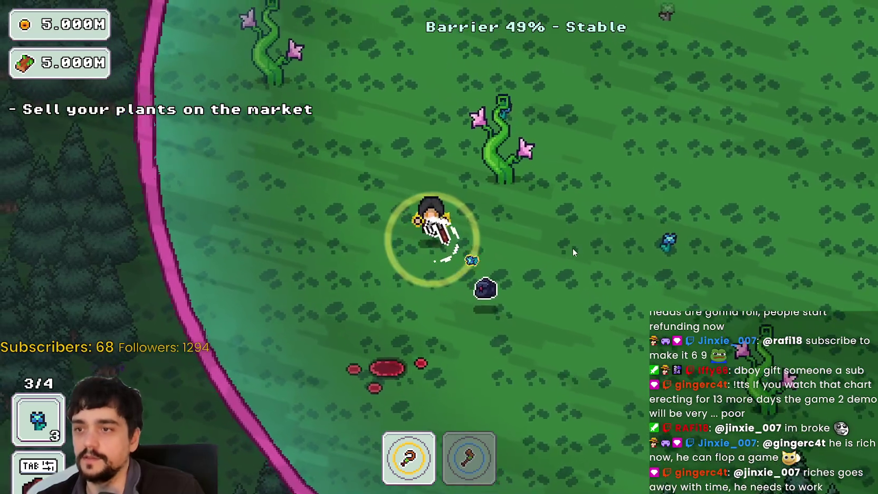
key(d)
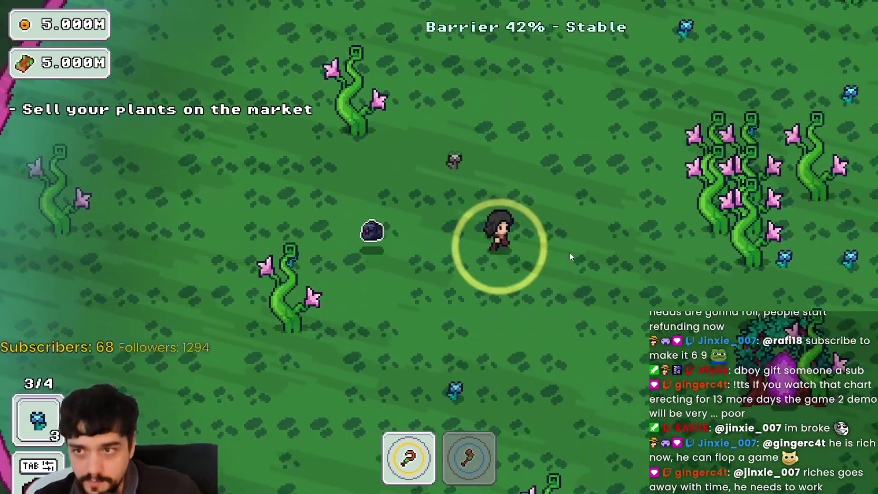
key(a)
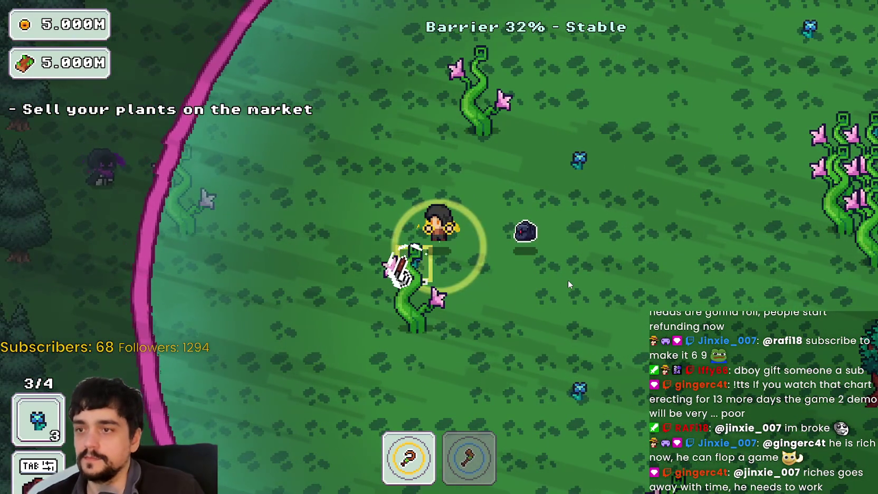
key(d)
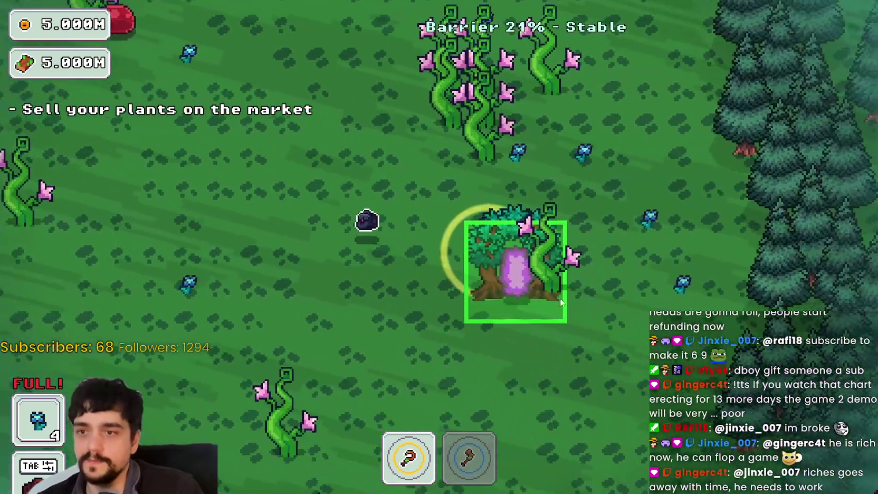
click(567, 281)
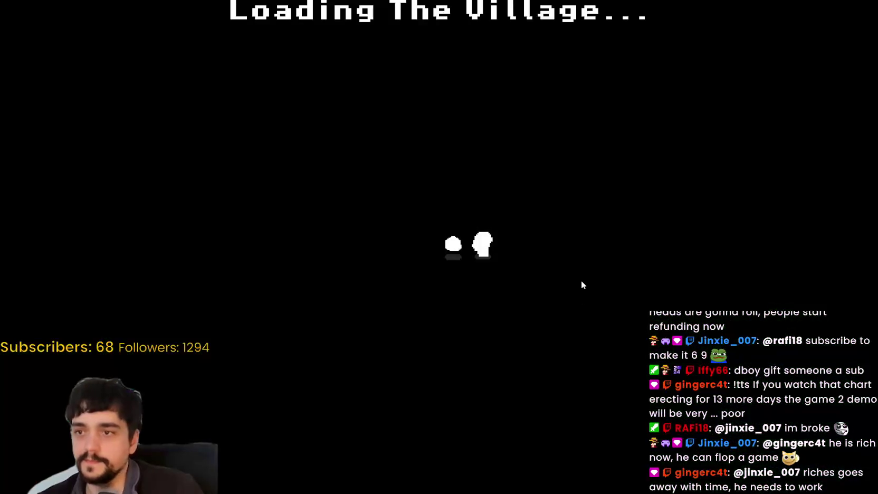
Sell the 4 flowers at the market stall, bringing the bag to 0/4, then walk back up the path
key(d)
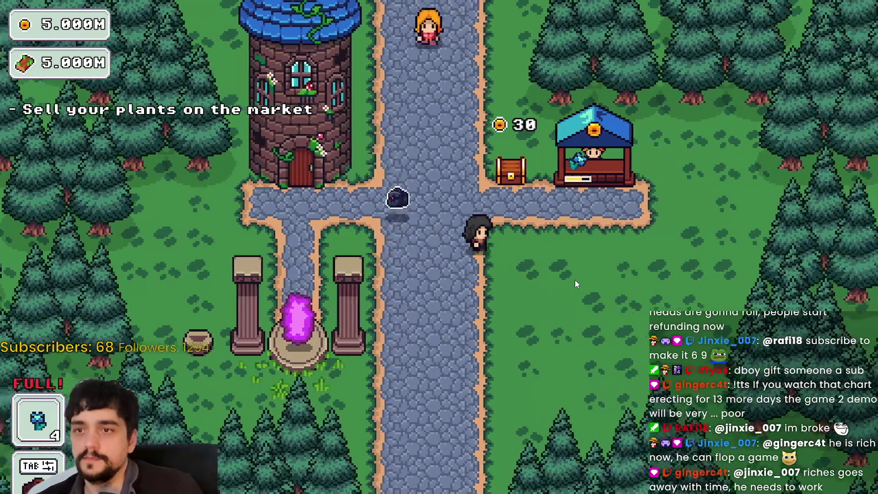
key(e)
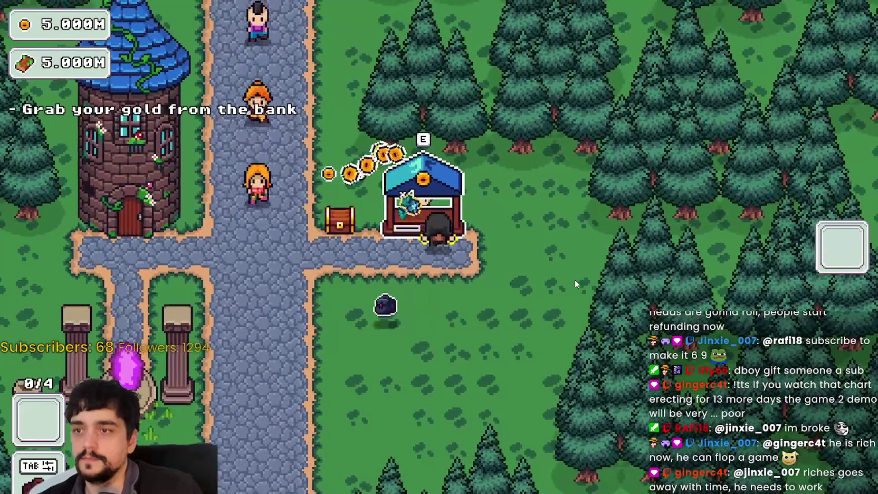
key(a)
key(w)
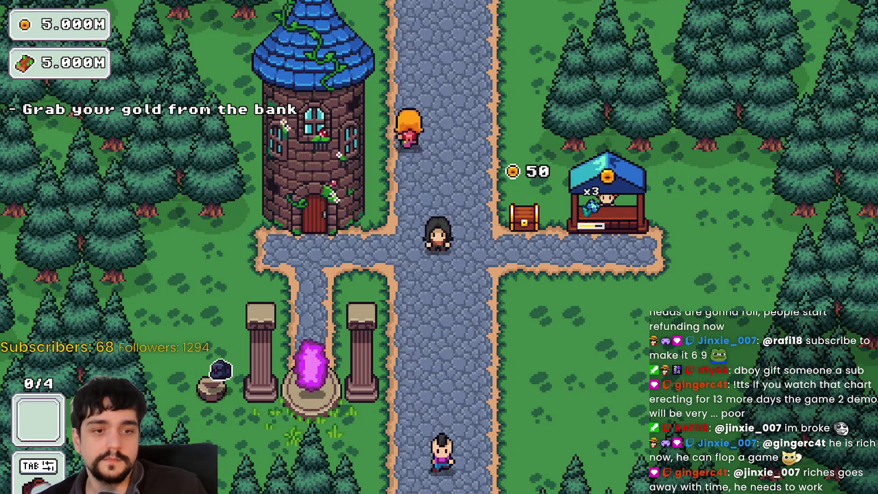
key(alt+Tab)
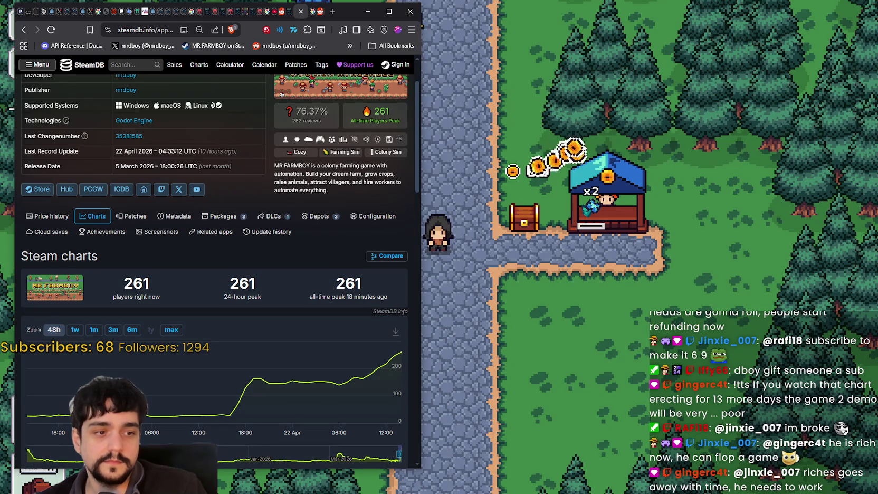
Open the MR FARMBOY Community Hub from the Steam store page, browse Discussions, then return to the hub overview
key(alt+Tab)
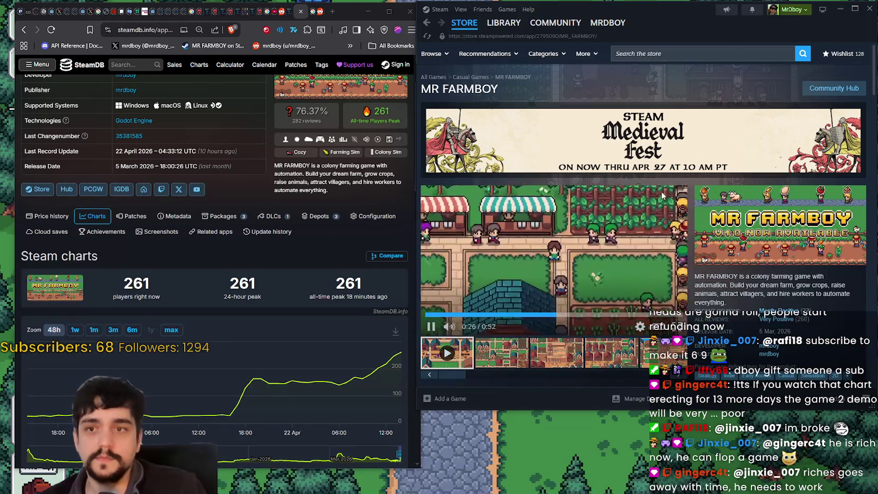
click(827, 90)
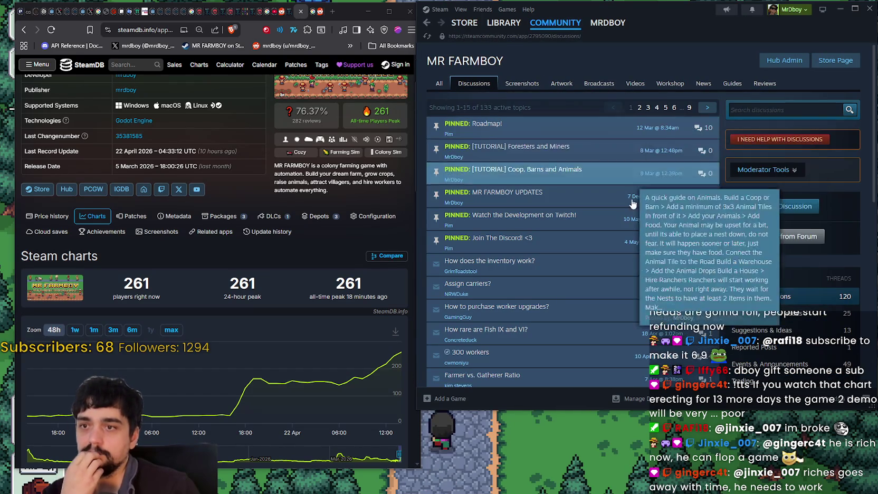
scroll(622, 164, down, 2)
click(426, 22)
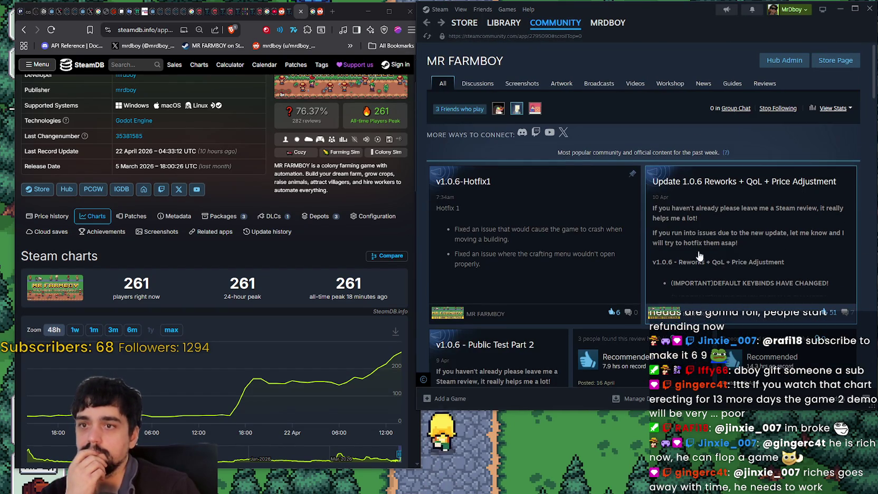
mouse_move(286, 396)
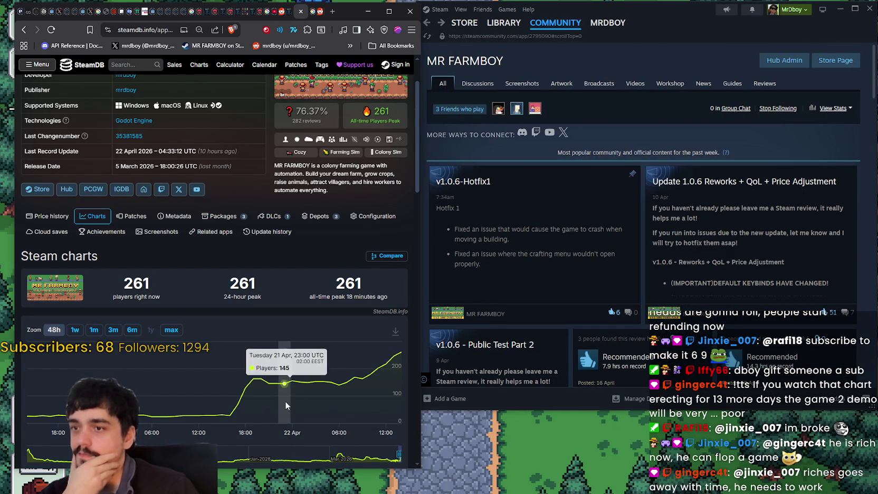
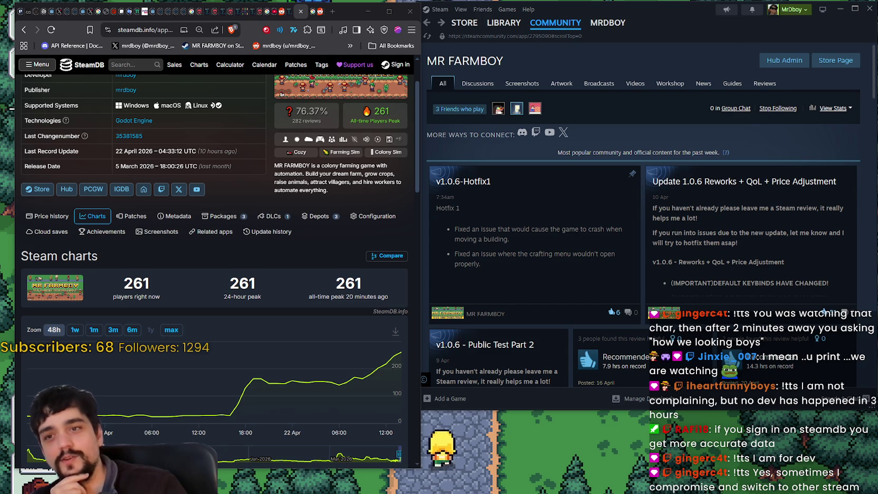
Switch Steam from the MR FARMBOY community hub to its store page
click(838, 63)
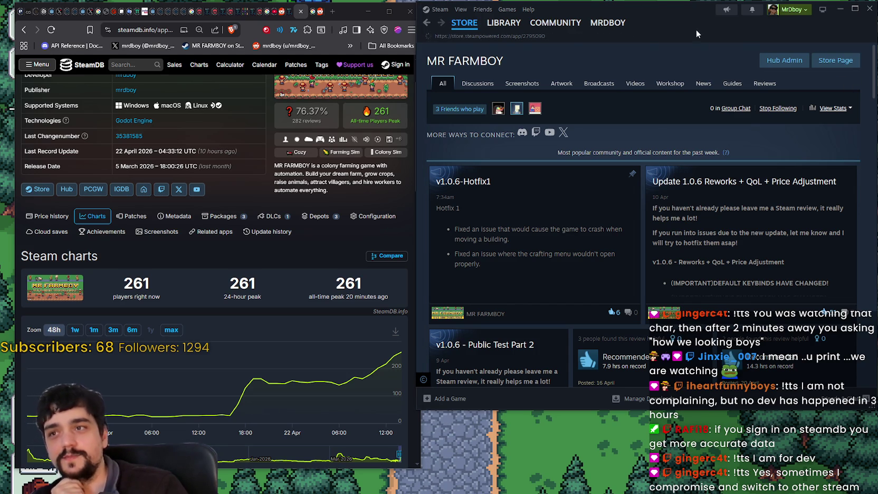
drag(681, 19, 680, 17)
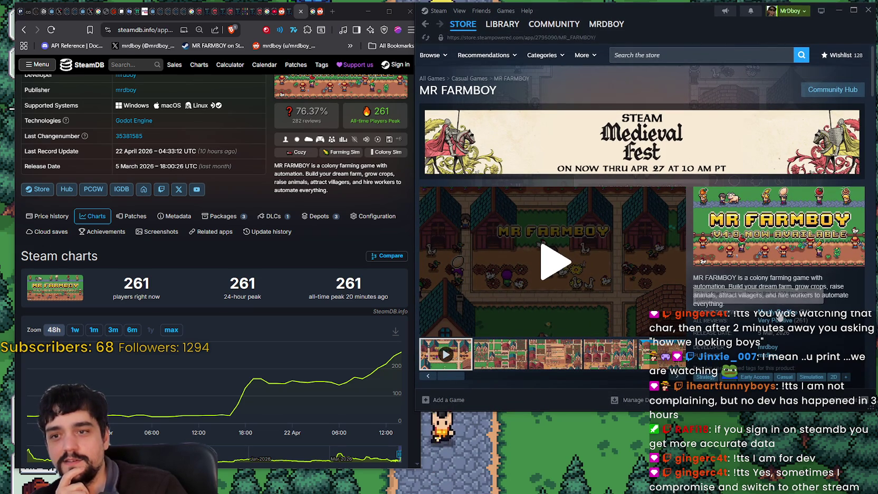
click(323, 191)
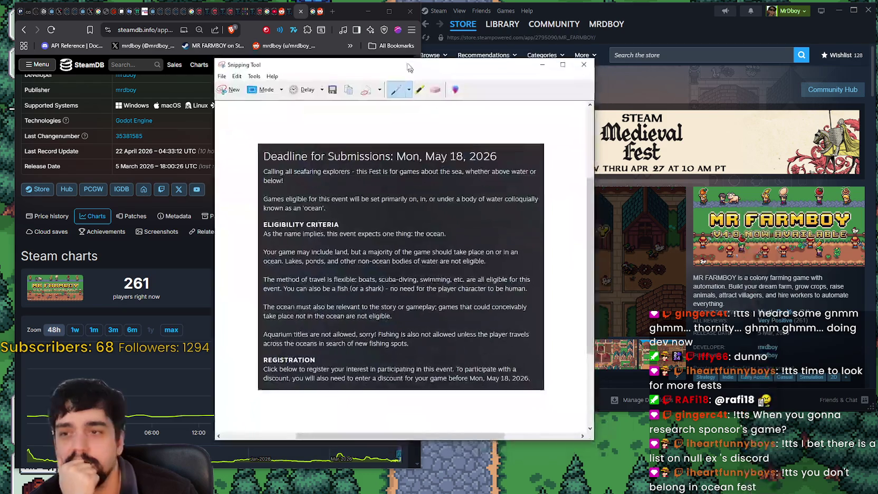
Reposition the ocean fest rules capture window and make it narrower
mouse_move(410, 69)
mouse_down()
mouse_move(414, 38)
mouse_move(611, 40)
mouse_up()
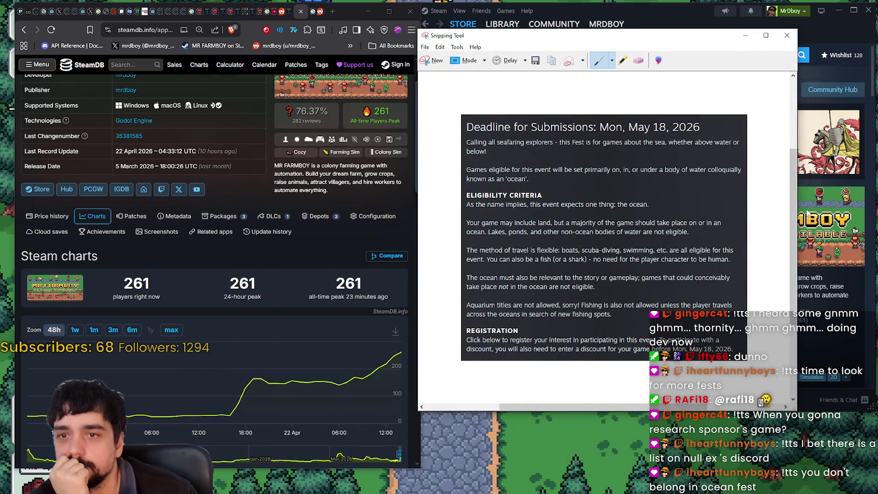
mouse_move(797, 222)
mouse_down()
mouse_move(705, 225)
mouse_move(732, 224)
mouse_move(707, 224)
mouse_move(715, 225)
mouse_up()
mouse_move(617, 38)
mouse_down()
mouse_move(588, 58)
mouse_move(606, 74)
mouse_up()
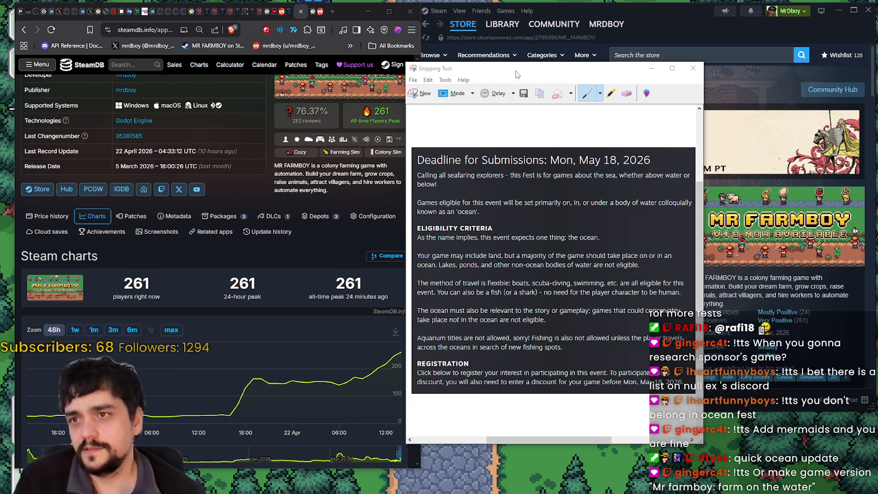
Shorten the fest rules capture window and scroll through its ocean eligibility criteria
mouse_move(525, 64)
mouse_down()
mouse_move(526, 94)
mouse_move(504, 34)
mouse_move(526, 27)
mouse_up()
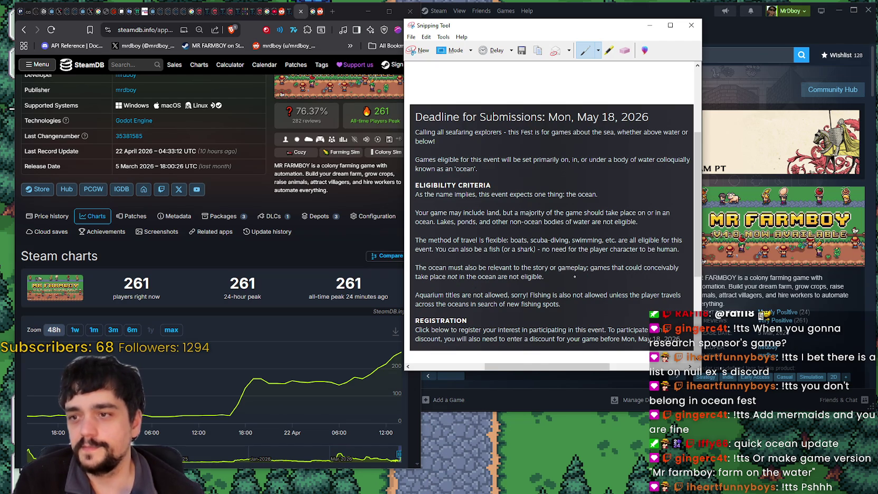
scroll(425, 268, down, 1)
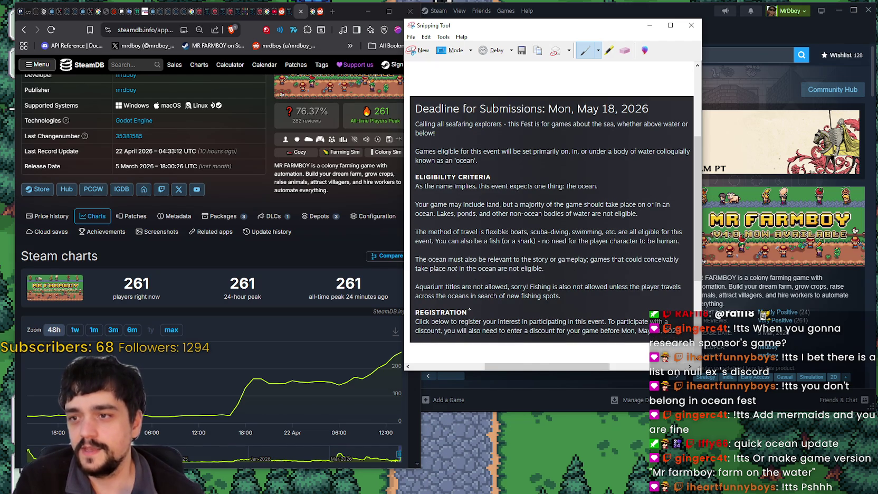
scroll(484, 320, up, 1)
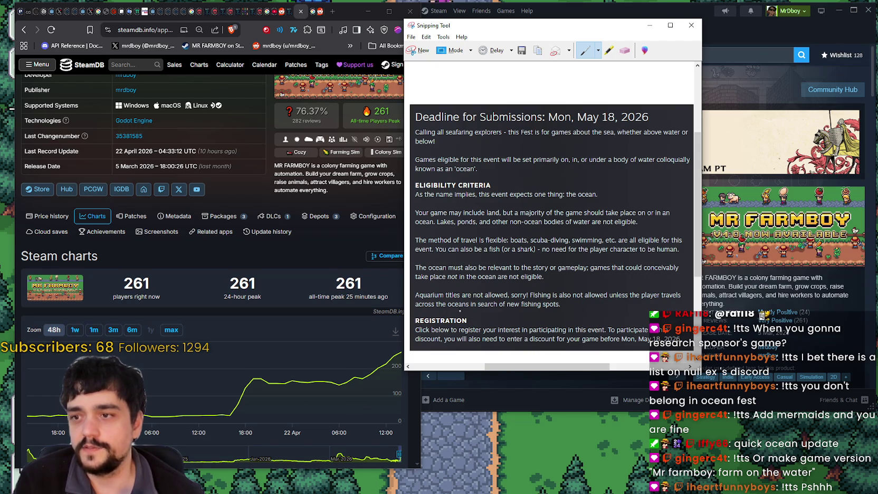
scroll(586, 311, down, 1)
scroll(621, 312, up, 1)
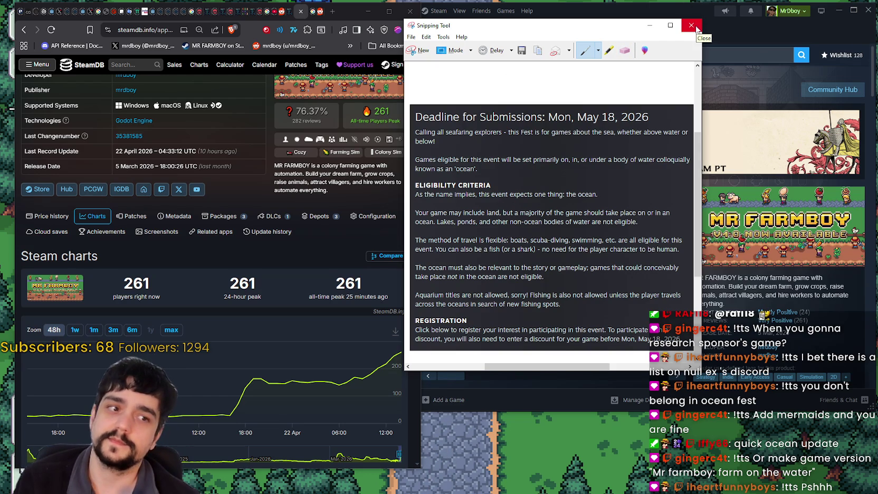
Close the fest rules capture and bring up the MR FARMBOY community hub
click(689, 26)
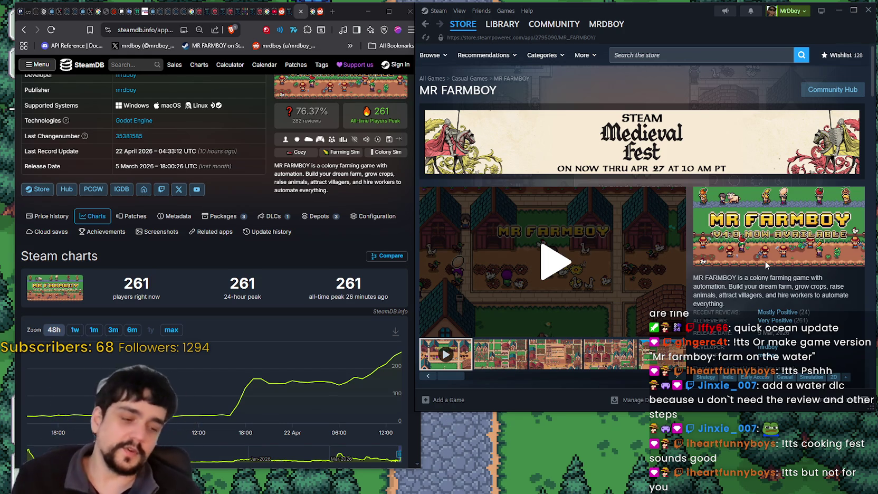
click(849, 88)
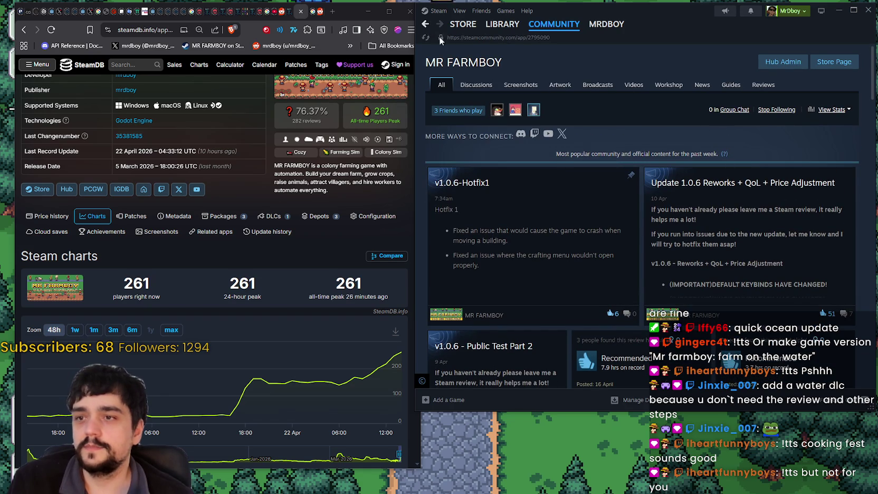
Peek at the Discussions tab, return to the hub, then open the store page
click(477, 86)
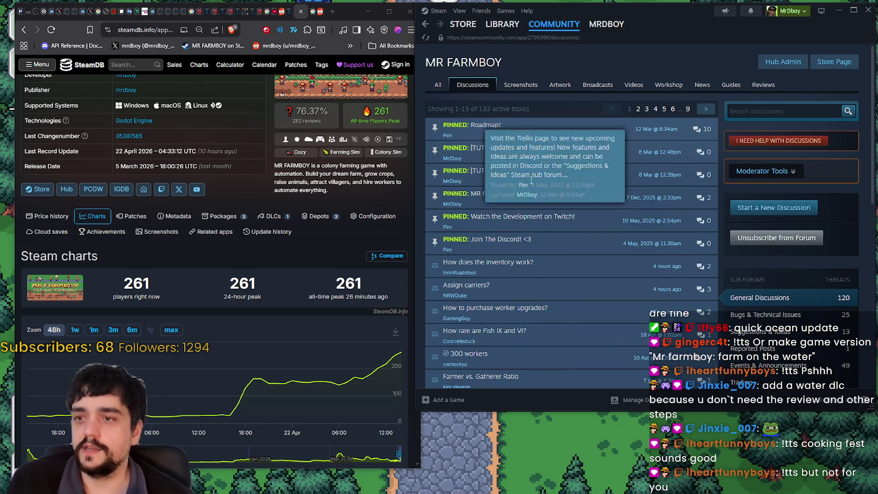
click(425, 25)
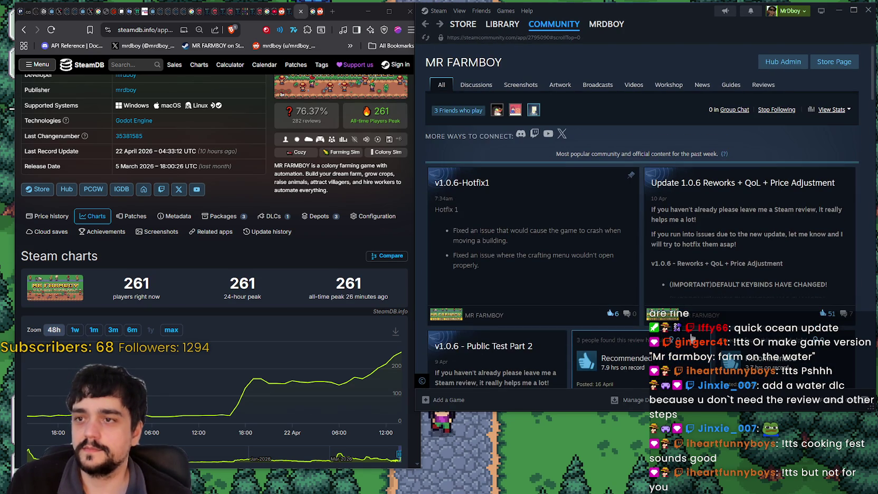
click(834, 61)
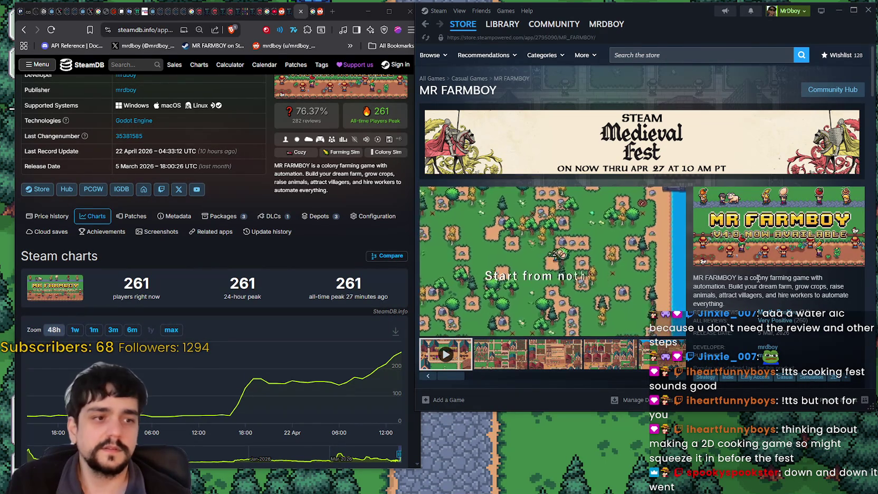
Snip the SteamDB 261-player charts together with the MR FARMBOY store page
scroll(341, 247, up, 1)
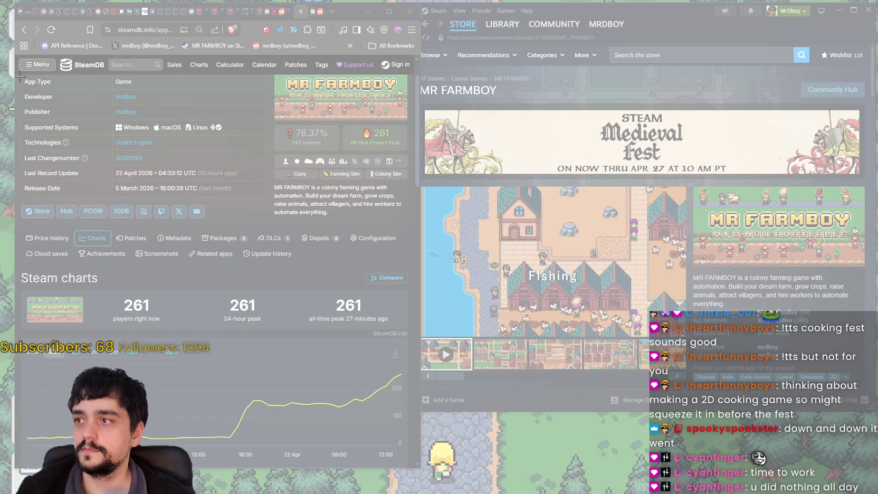
mouse_move(20, 77)
mouse_down()
mouse_move(388, 436)
mouse_move(762, 478)
mouse_move(818, 462)
mouse_move(852, 475)
mouse_move(872, 469)
mouse_up()
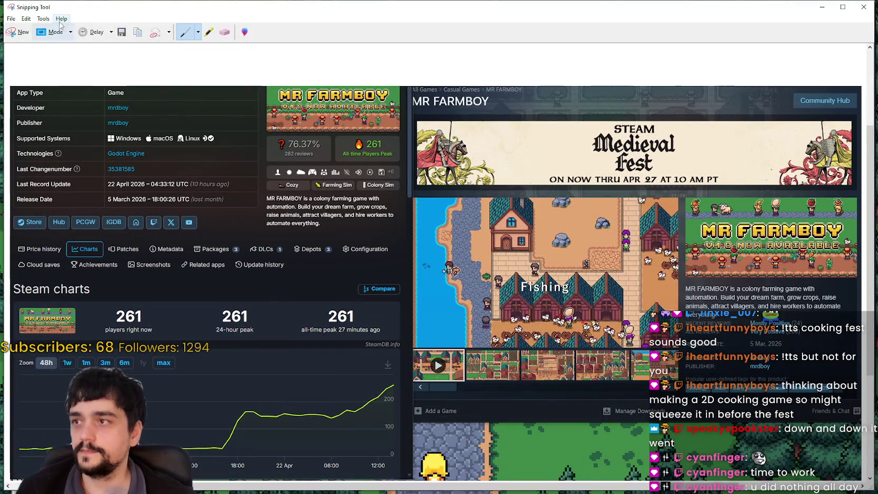
click(26, 19)
click(37, 28)
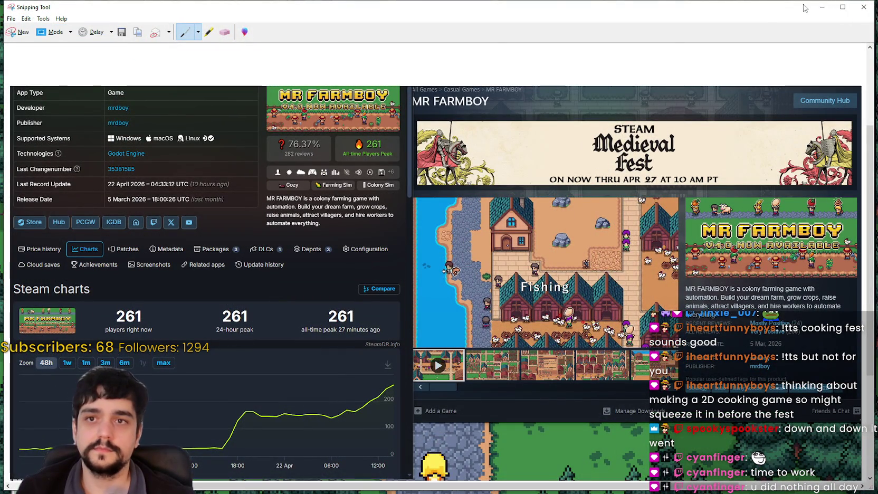
Close the Snipping Tool window holding the SteamDB and store page capture
click(822, 7)
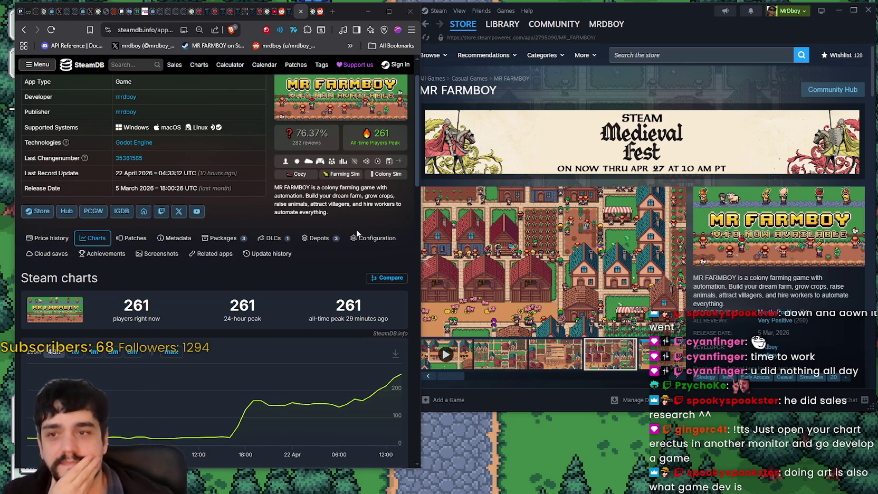
Bring Steam forward and browse the MR FARMBOY Community Hub discussion topics
click(661, 212)
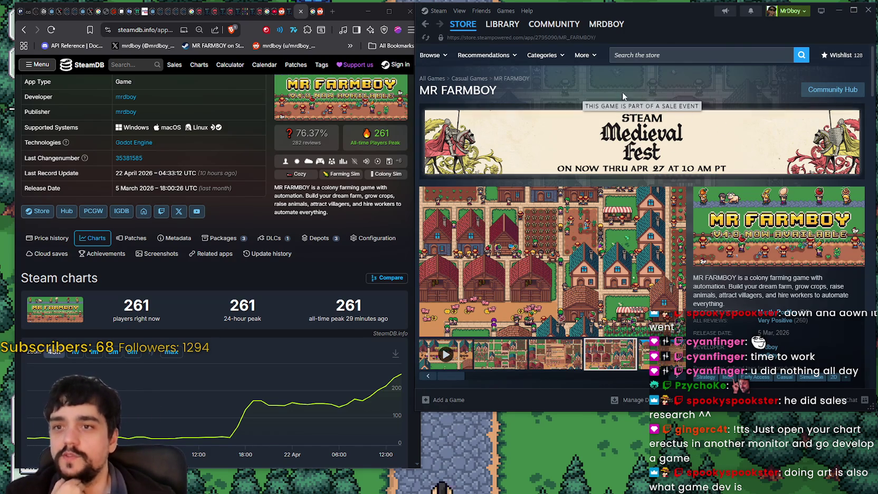
click(832, 89)
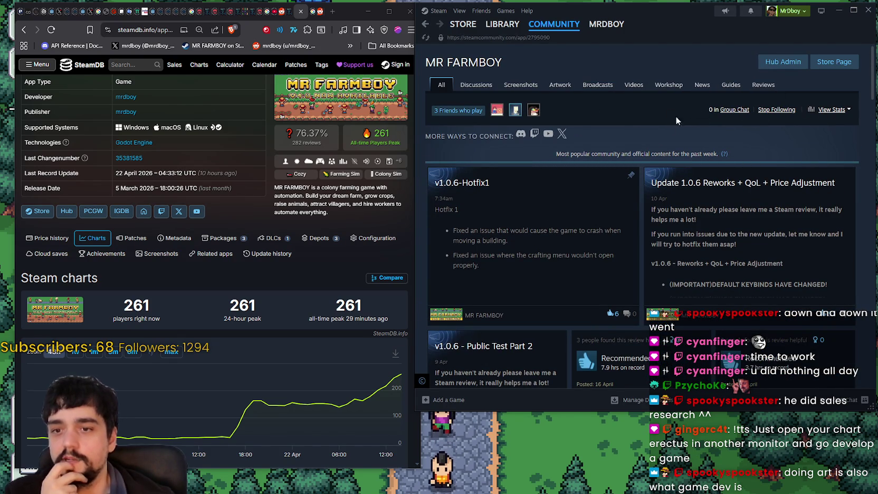
scroll(625, 294, down, 2)
scroll(625, 293, up, 3)
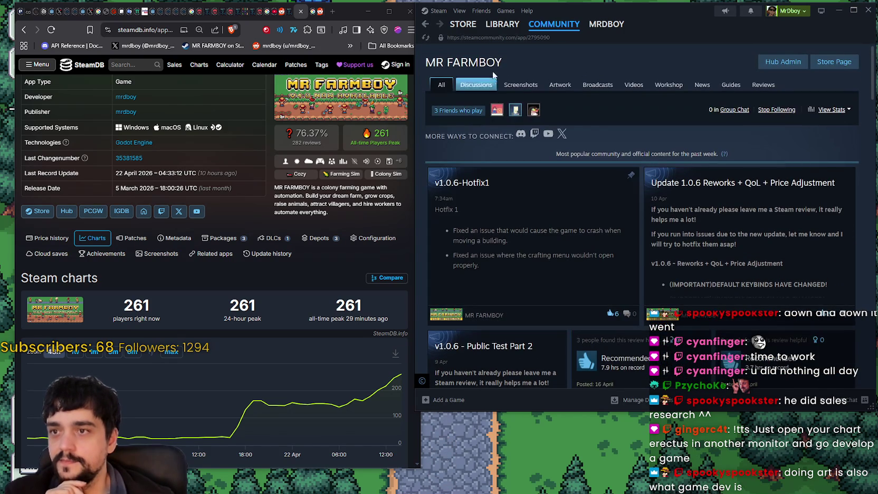
click(473, 84)
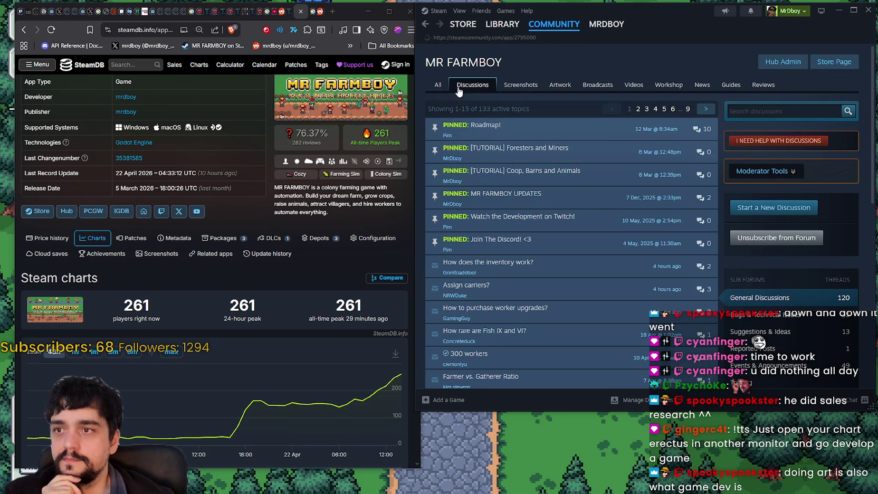
key(alt+Left)
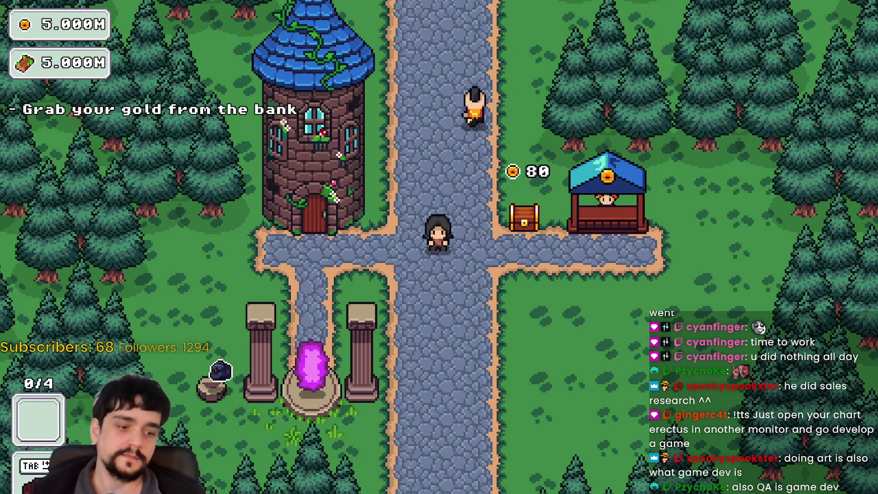
Walk the character past the chest down to the portal and dismiss stage selection
key(d)
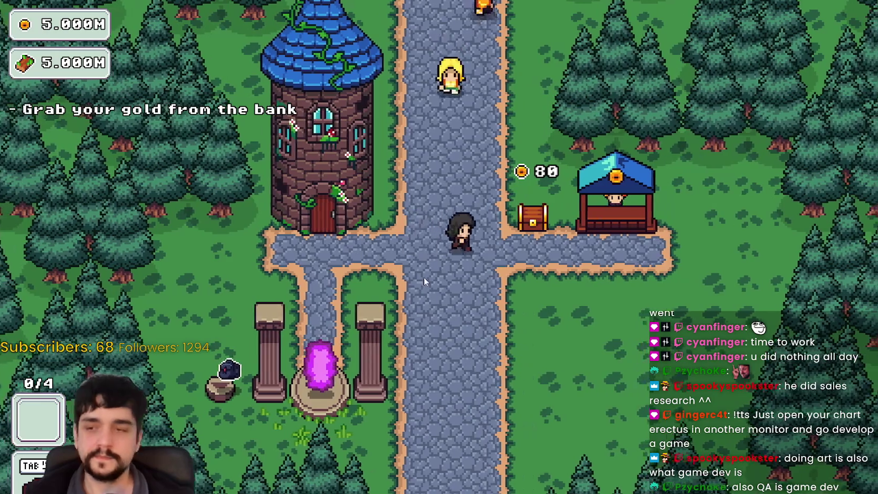
key(a)
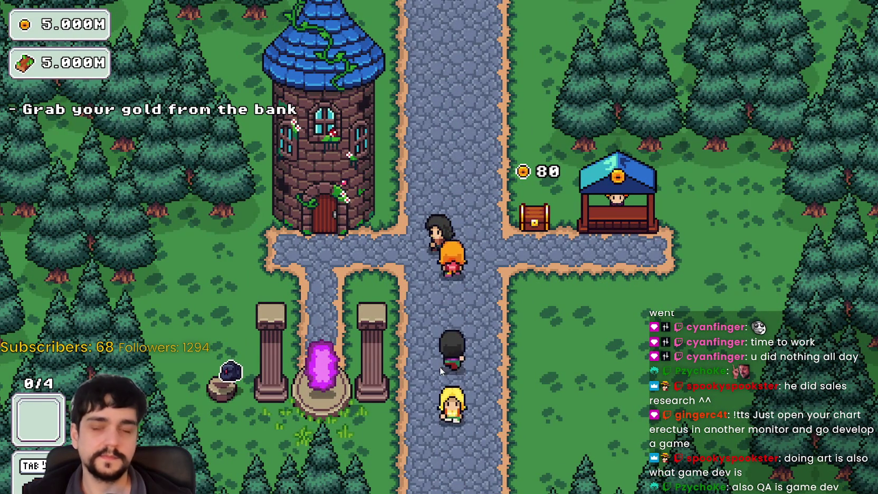
key(a)
key(s)
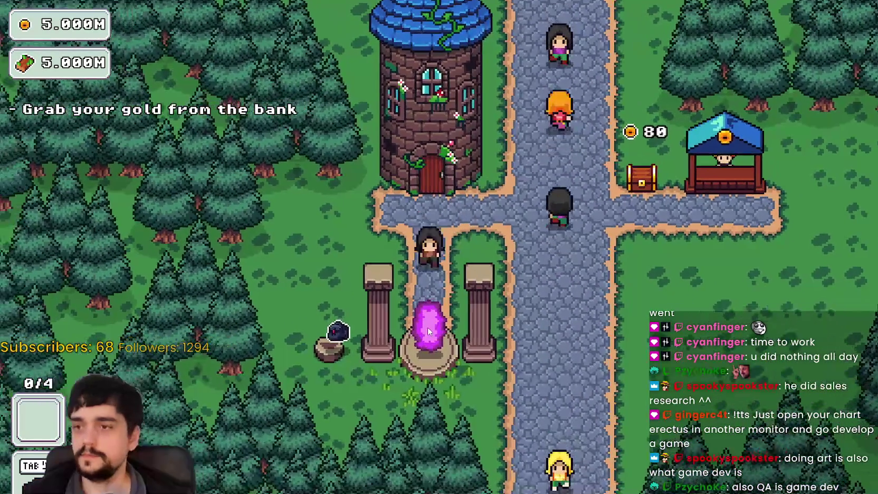
key(e)
click(322, 418)
In the Prestige skill tree, unlock two branch nodes and both barrier energy skills
key(Tab)
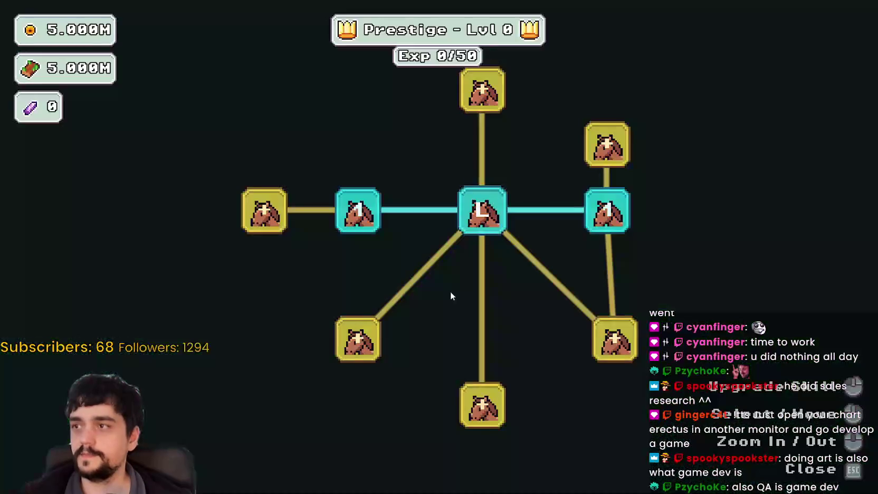
scroll(475, 289, down, 2)
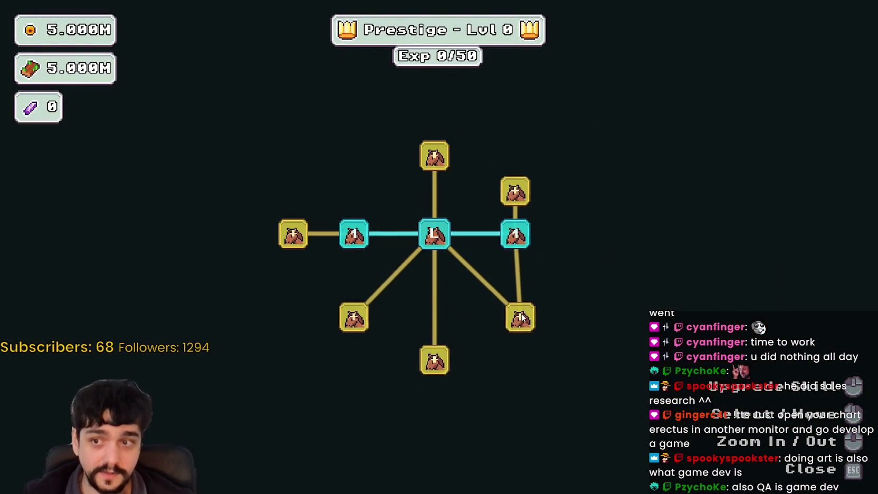
click(477, 189)
click(470, 307)
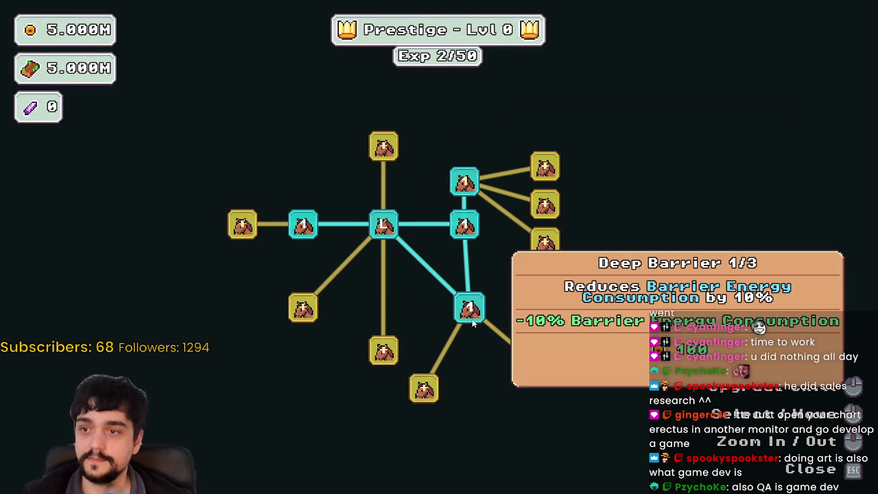
click(538, 363)
drag(535, 298, 469, 338)
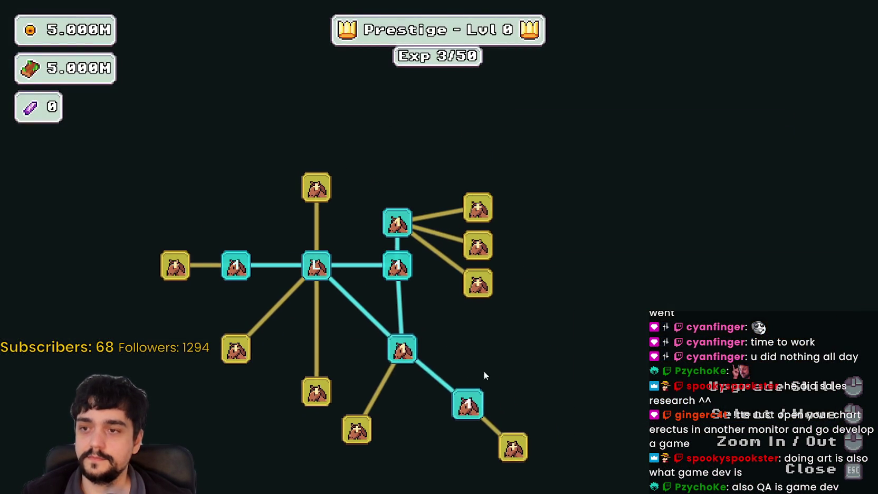
click(511, 454)
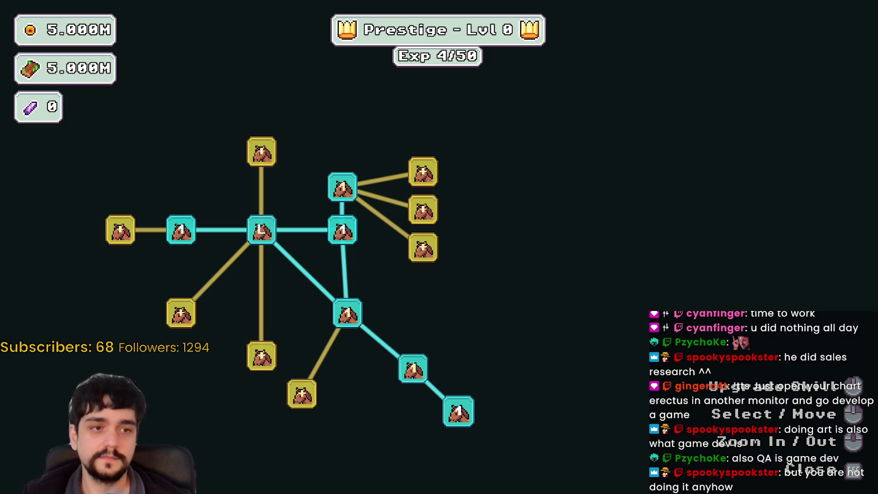
Pan around the skill tree and upgrade another node to open new branches
mouse_move(573, 268)
mouse_down()
mouse_move(670, 268)
mouse_move(652, 268)
mouse_move(685, 231)
mouse_up()
scroll(632, 364, up, 2)
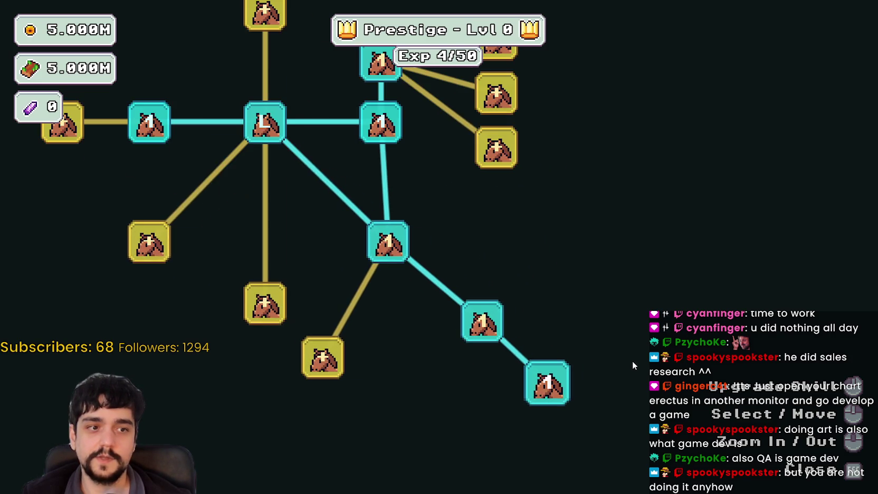
scroll(631, 357, down, 2)
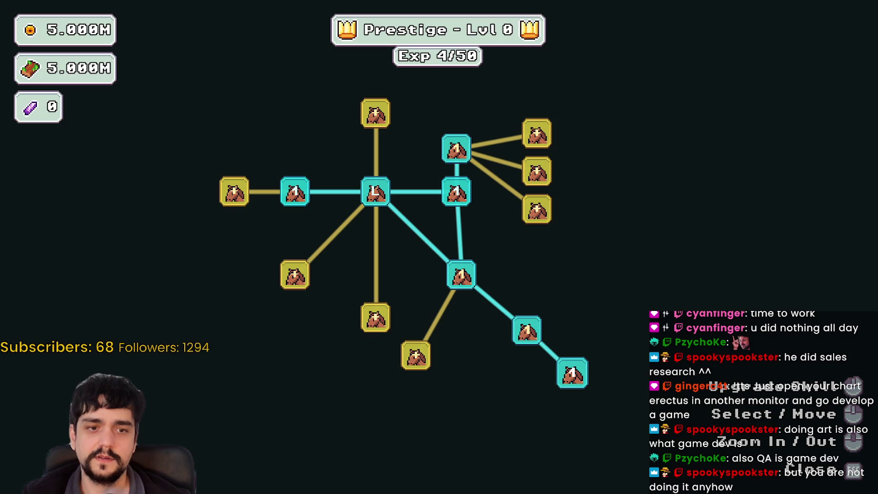
drag(604, 254, 629, 277)
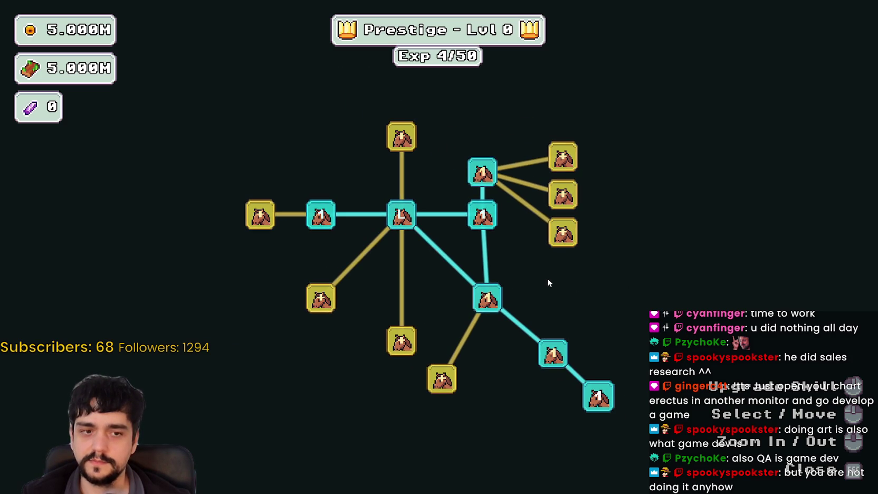
scroll(552, 276, up, 2)
scroll(553, 276, down, 2)
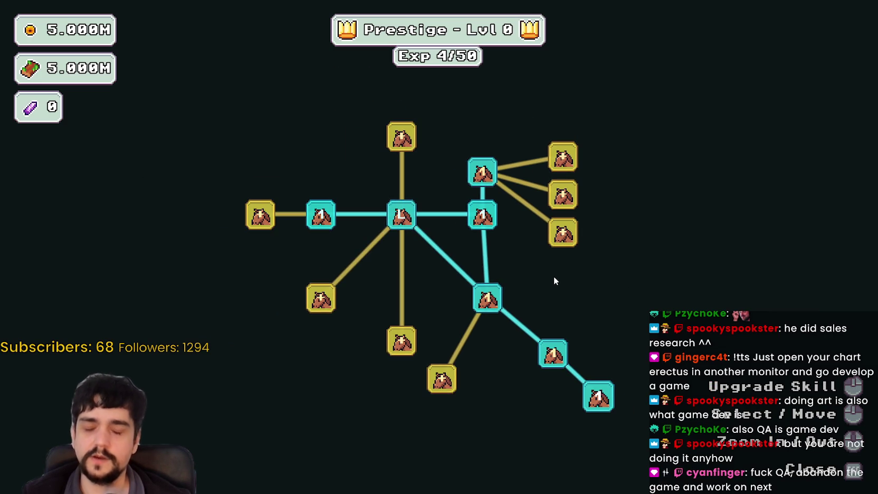
scroll(554, 276, down, 2)
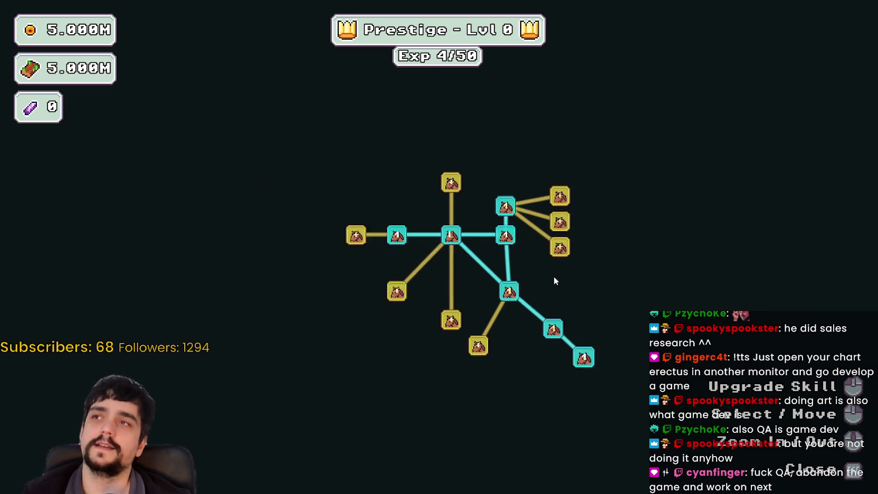
scroll(553, 276, up, 3)
scroll(567, 306, up, 2)
scroll(576, 327, down, 4)
scroll(572, 323, up, 2)
scroll(567, 319, up, 2)
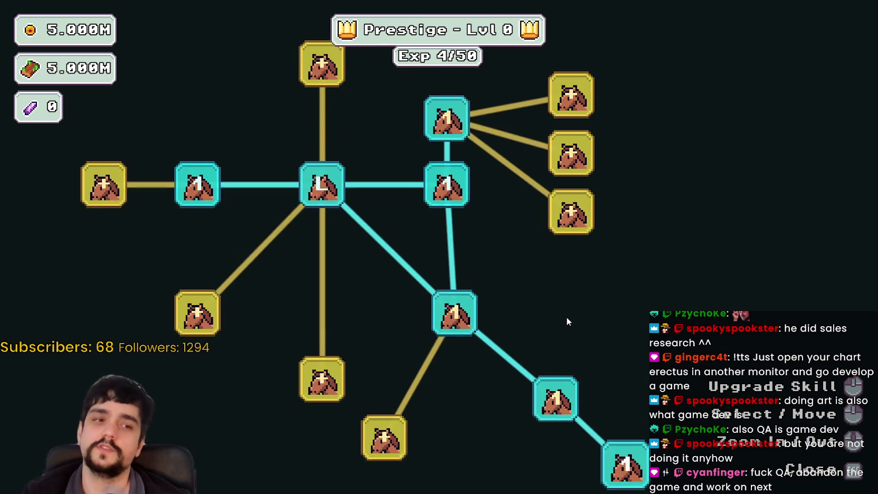
scroll(567, 318, down, 3)
scroll(566, 317, down, 2)
scroll(566, 323, up, 4)
scroll(565, 332, down, 2)
drag(381, 402, 544, 334)
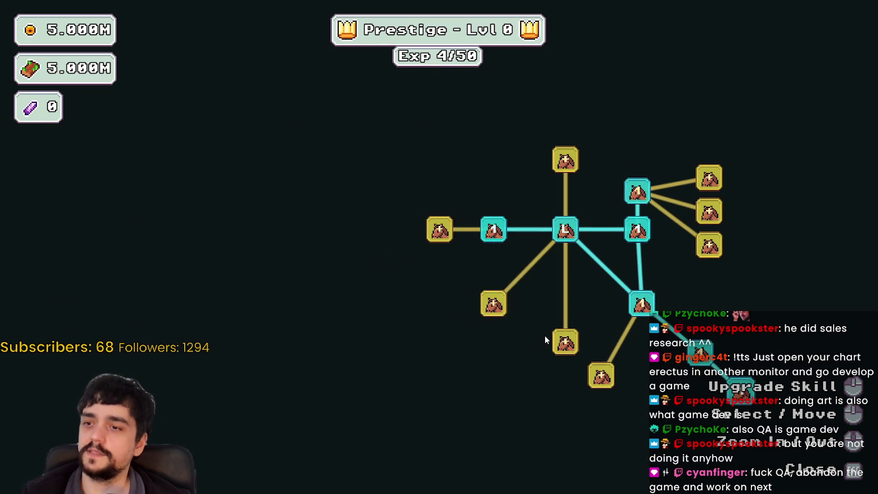
click(563, 341)
drag(492, 420, 433, 350)
scroll(434, 350, down, 2)
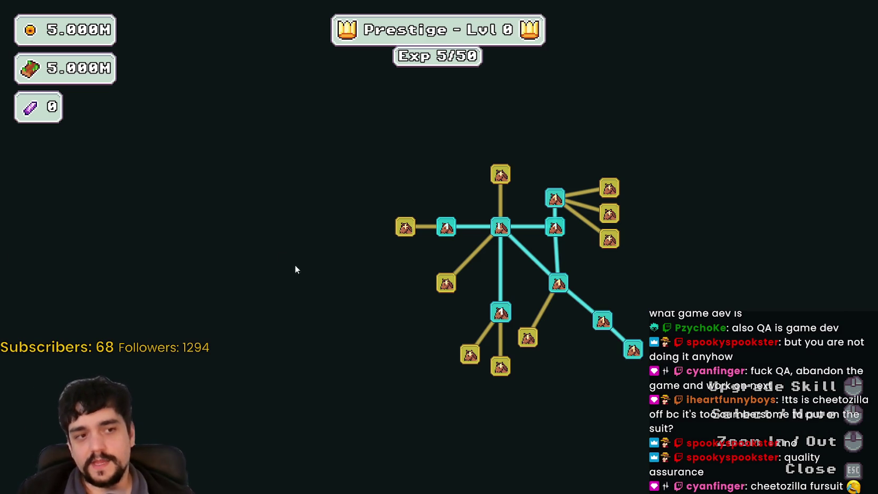
mouse_move(276, 303)
mouse_down()
mouse_move(322, 331)
mouse_move(299, 349)
mouse_up()
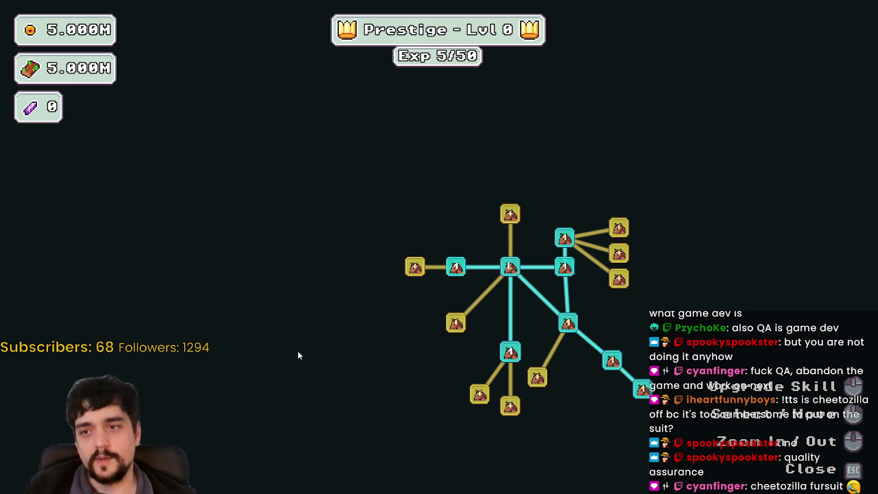
Close the skill tree and travel through the portal to The Forest
key(Escape)
key(s)
key(e)
key(Return)
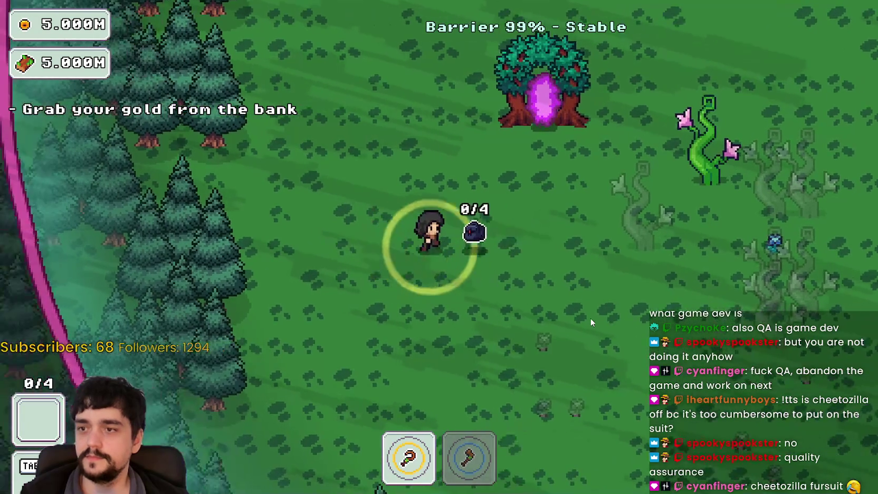
Roam the forest among the vines swapping axe and pickaxe, then stop the game with F8
key(w)
key(d)
key(d)
key(2)
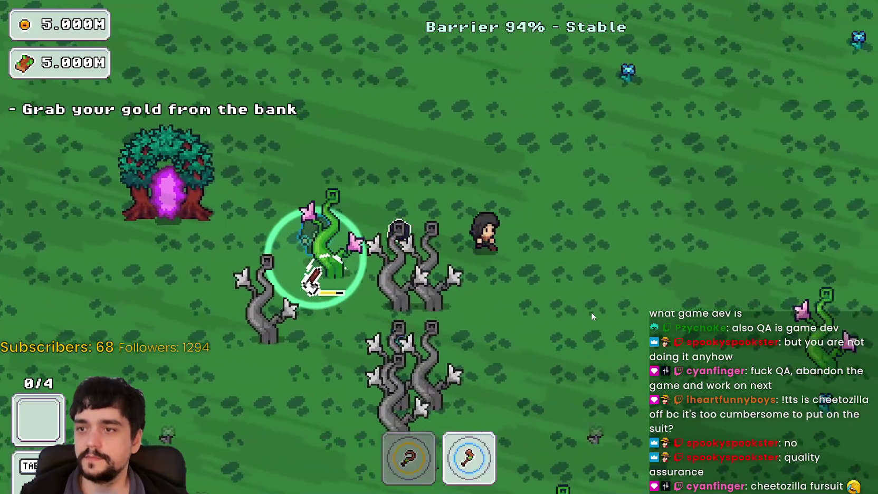
key(d)
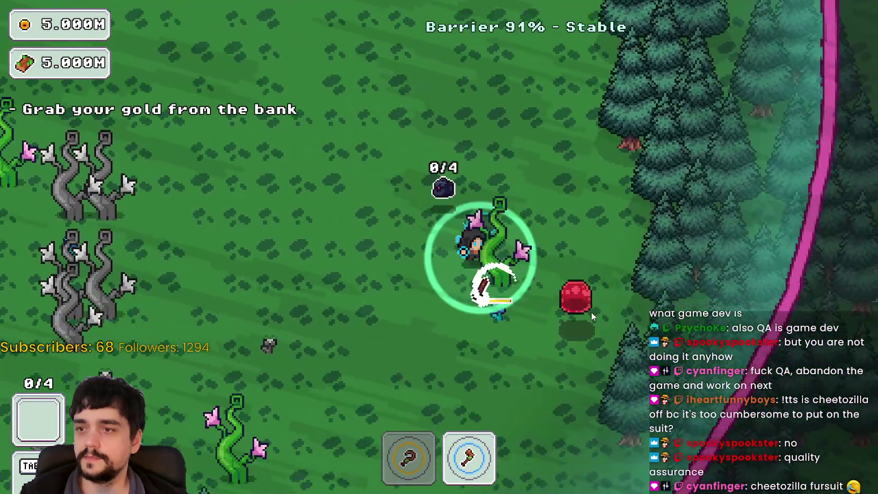
key(a)
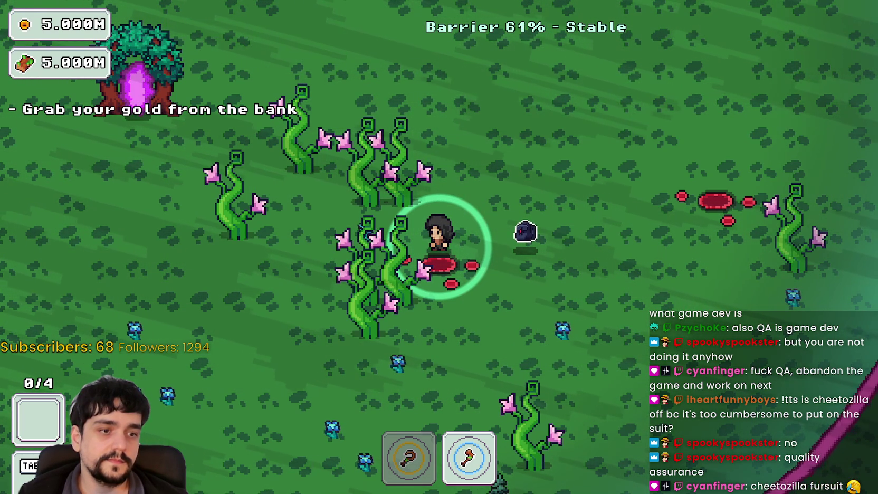
key(1)
key(a)
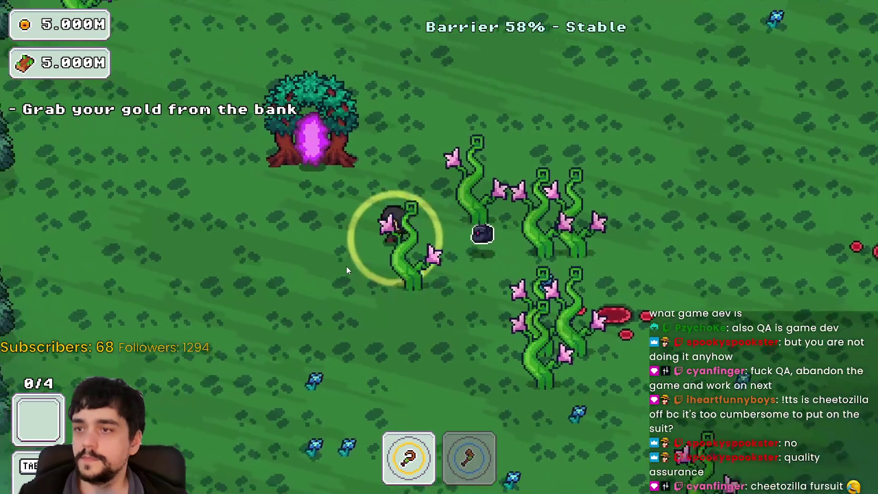
key(w)
key(a)
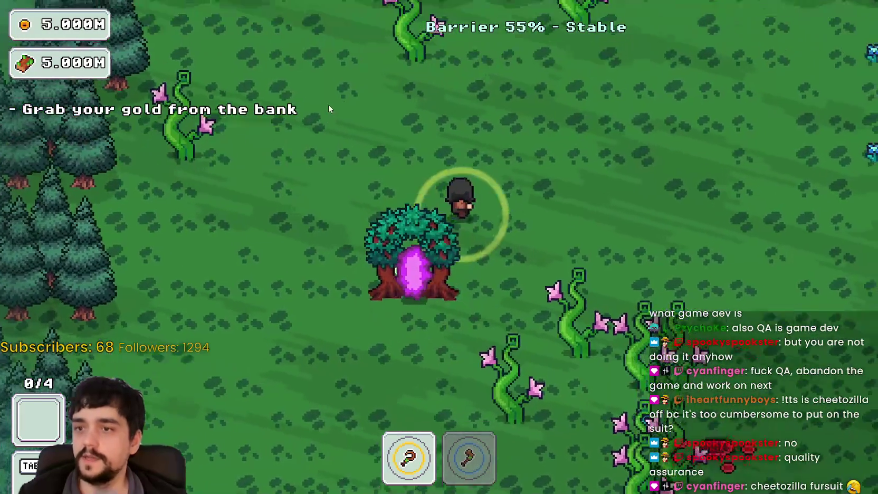
key(w)
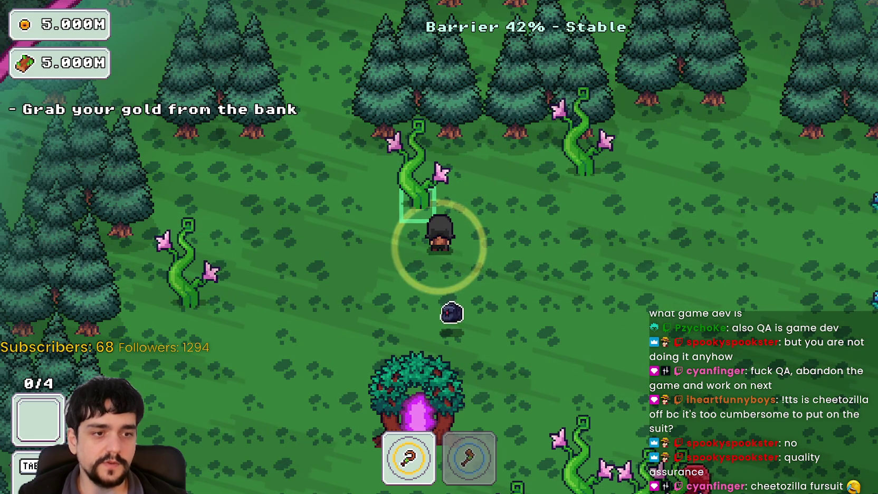
key(F8)
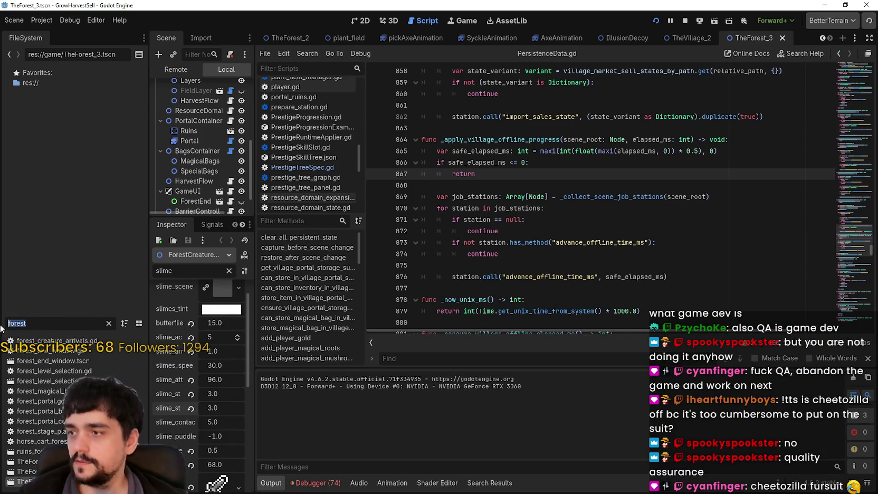
Filter the FileSystem for 'main' and open main_terrain.png in Aseprite
text(mi)
key(BackSpace)
text(ain)
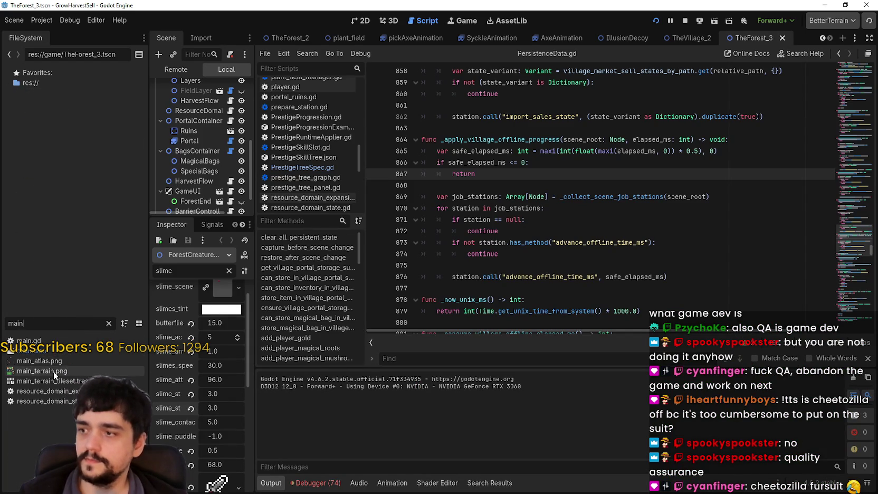
right_click(53, 370)
click(222, 474)
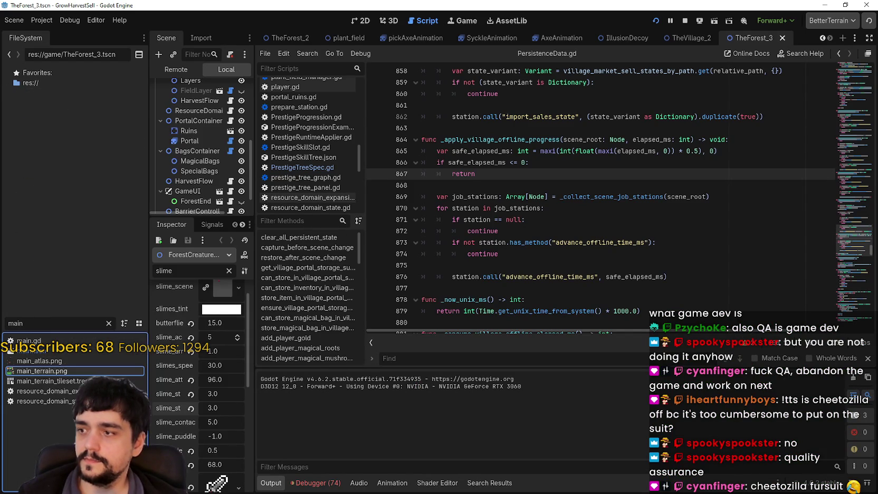
View the terrain sheet zoomed out, close it, and bring up options for main_atlas.png
scroll(676, 254, down, 3)
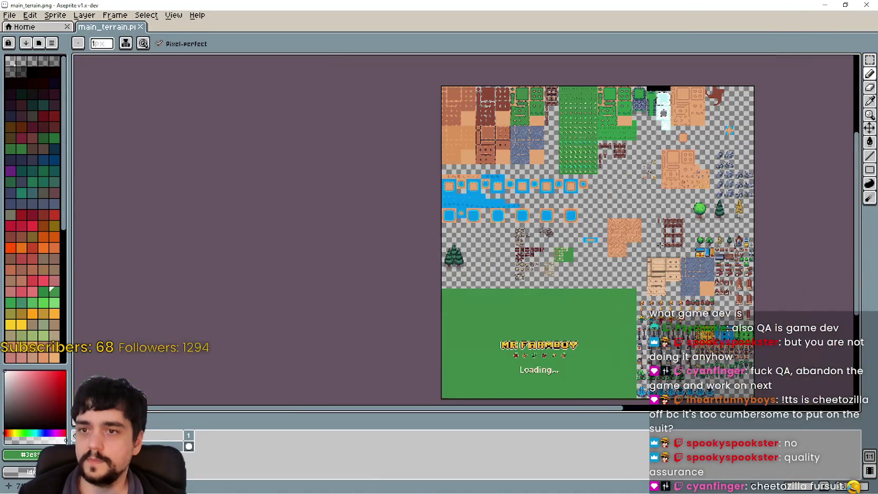
click(858, 4)
right_click(59, 363)
click(225, 478)
scroll(440, 121, up, 5)
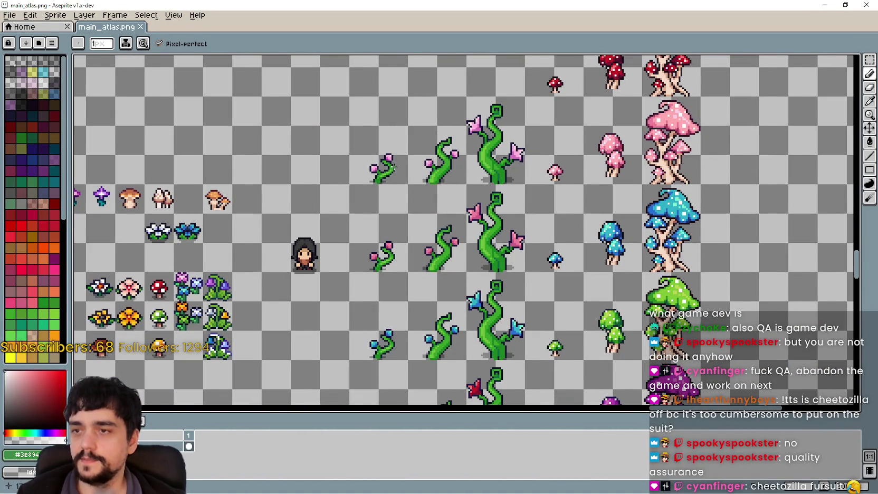
scroll(393, 166, up, 1)
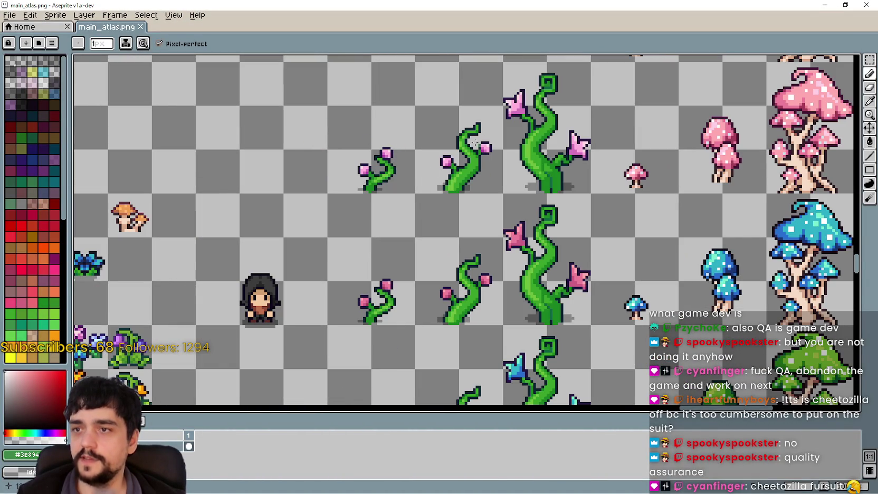
scroll(501, 142, down, 1)
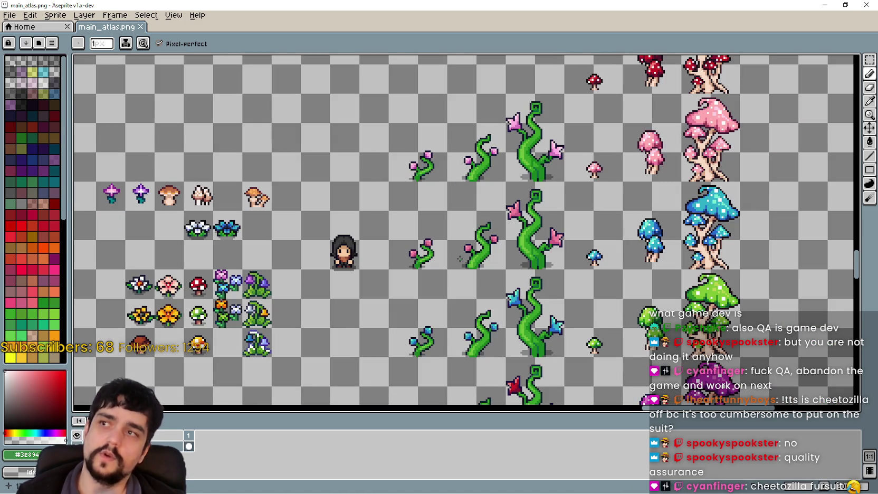
scroll(438, 203, down, 1)
scroll(355, 224, up, 1)
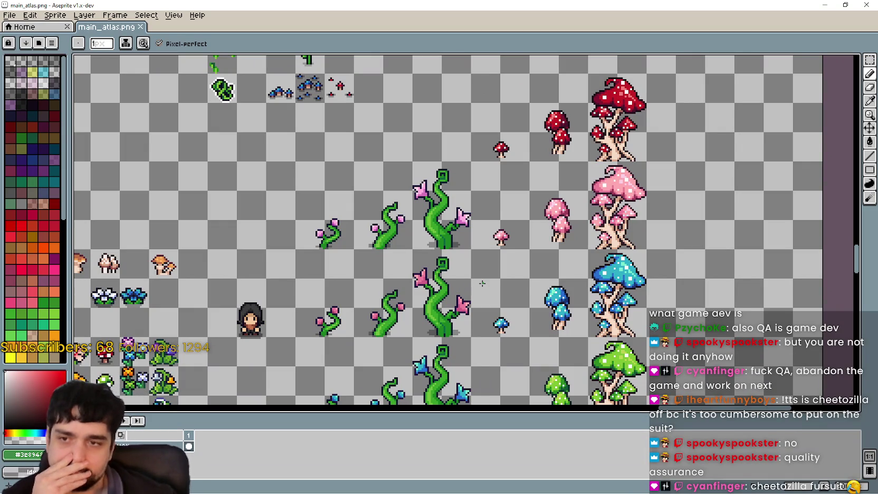
scroll(482, 284, up, 2)
scroll(490, 150, down, 1)
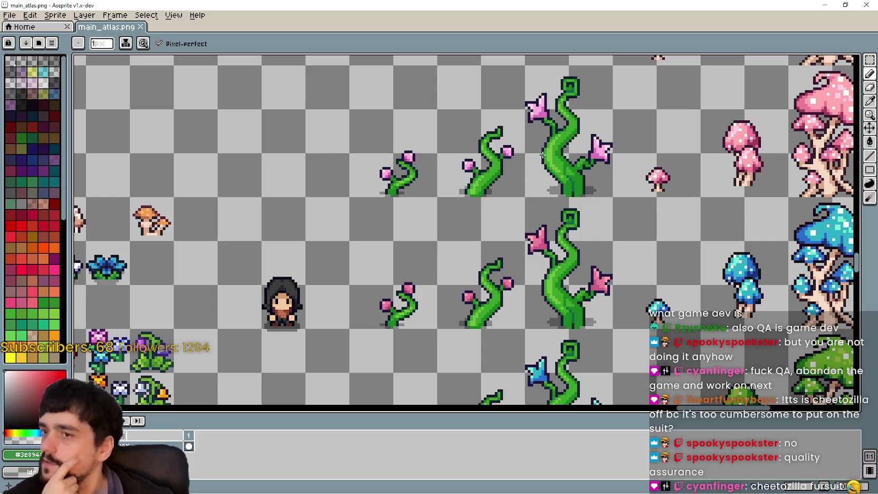
scroll(526, 147, down, 1)
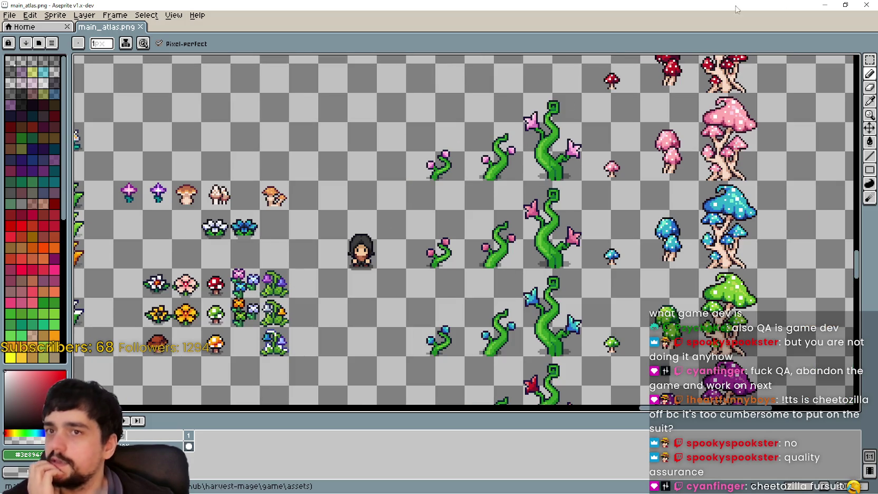
click(824, 5)
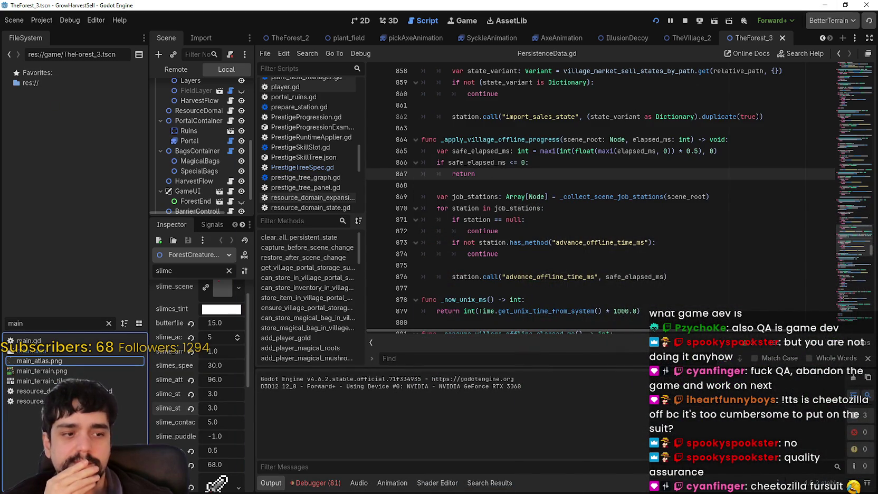
Run the game, load The Forest through the portal, and walk to the grey vines with the axe
key(F5)
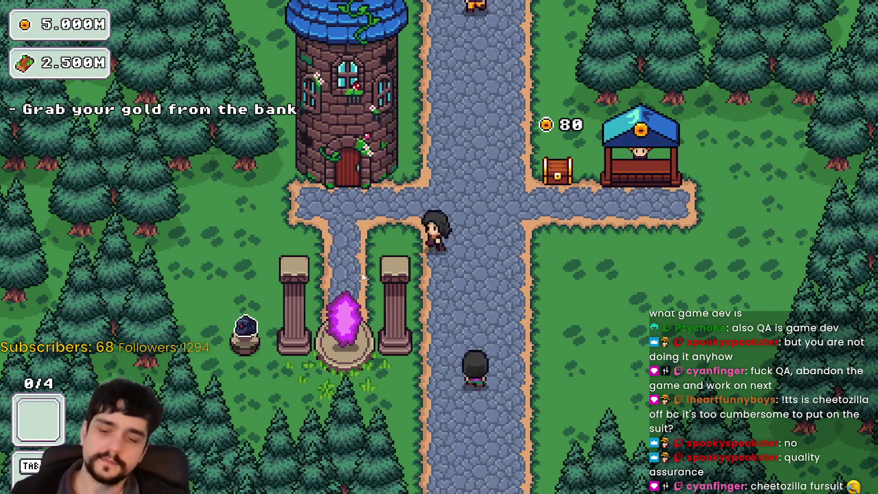
key(e)
key(Return)
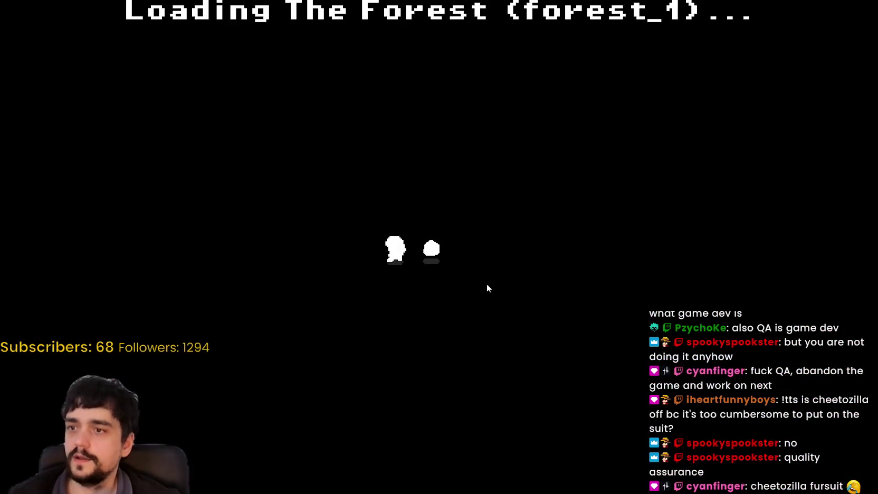
key(a)
key(w)
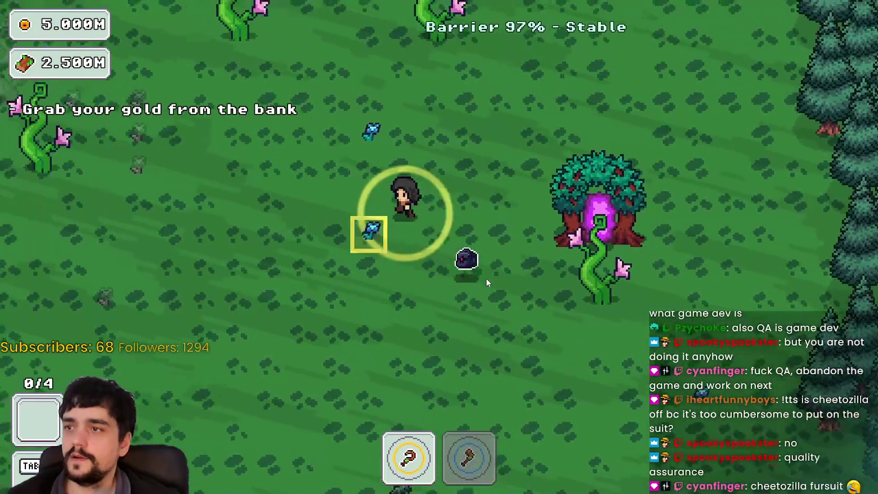
key(a)
key(w)
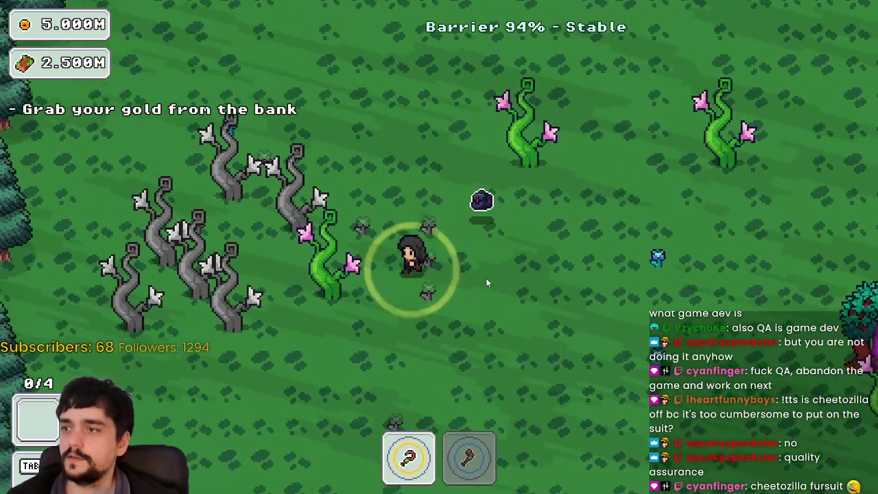
key(2)
Chop the grey vine patch with the axe while circling it, then walk away
click(550, 299)
key(a)
key(w)
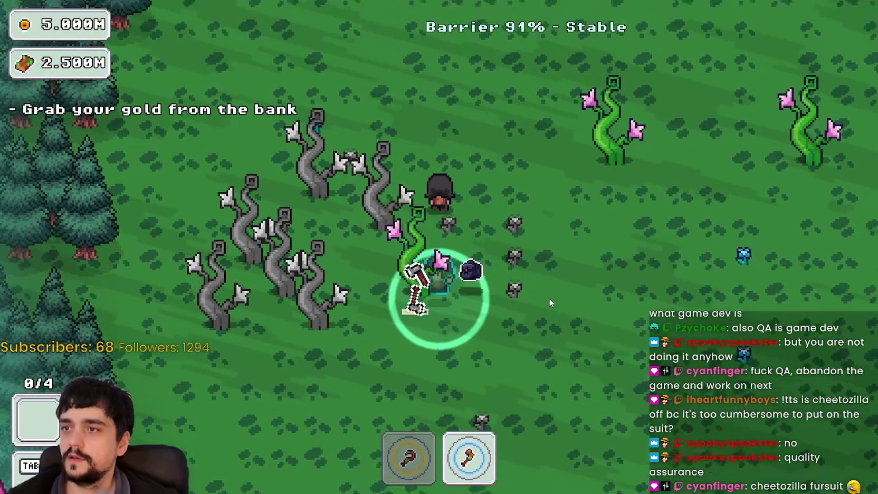
key(d)
key(s)
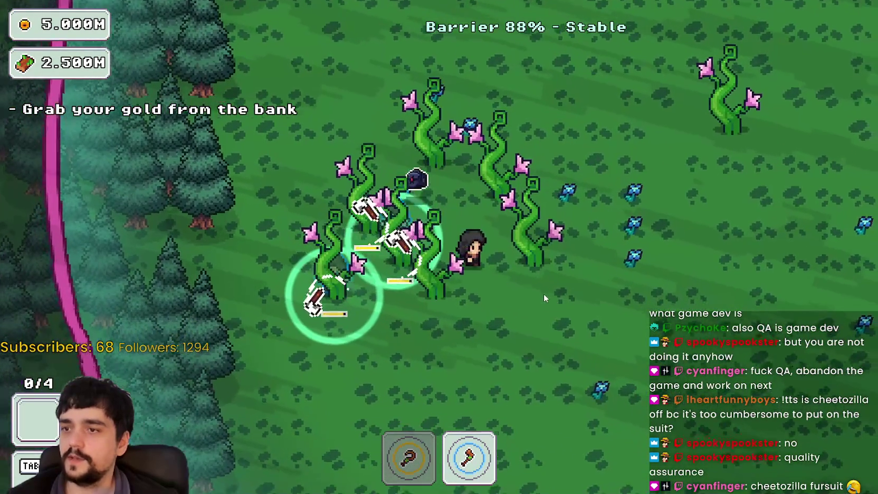
key(w)
key(a)
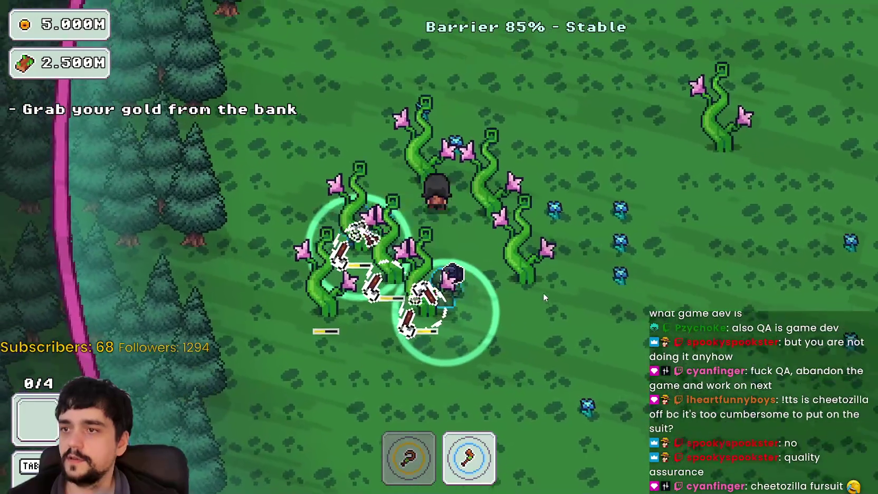
key(d)
key(s)
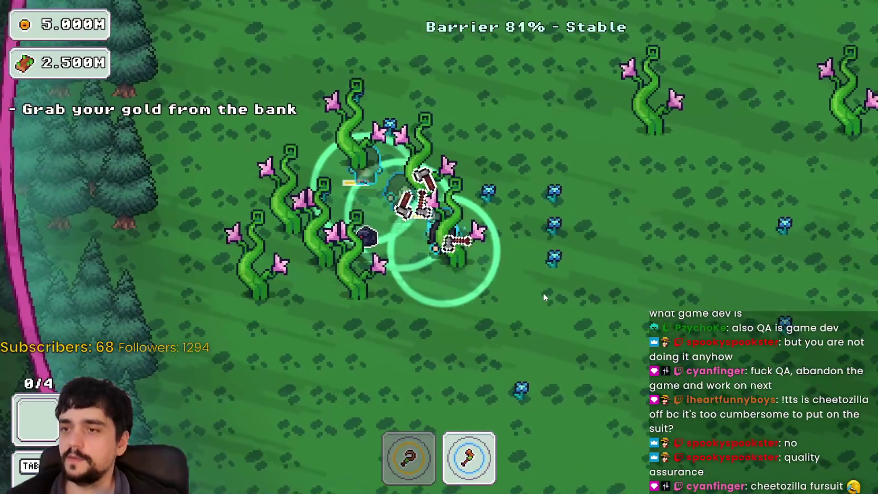
key(s)
key(d)
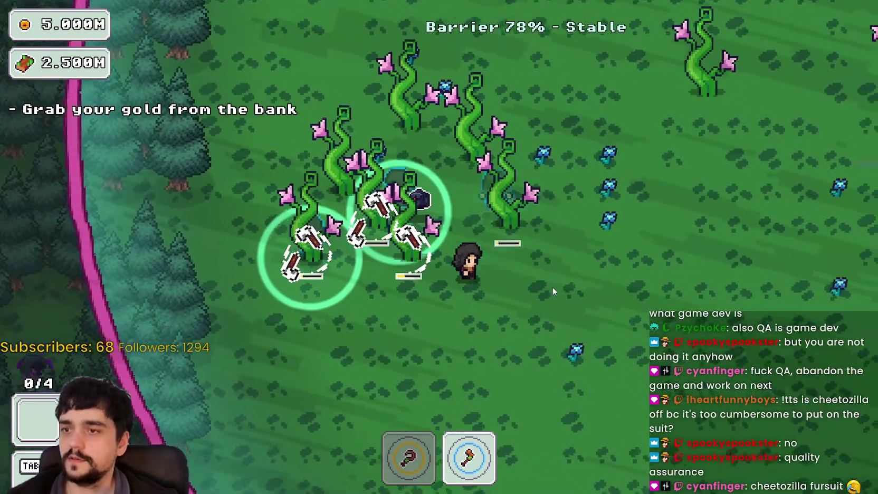
key(d)
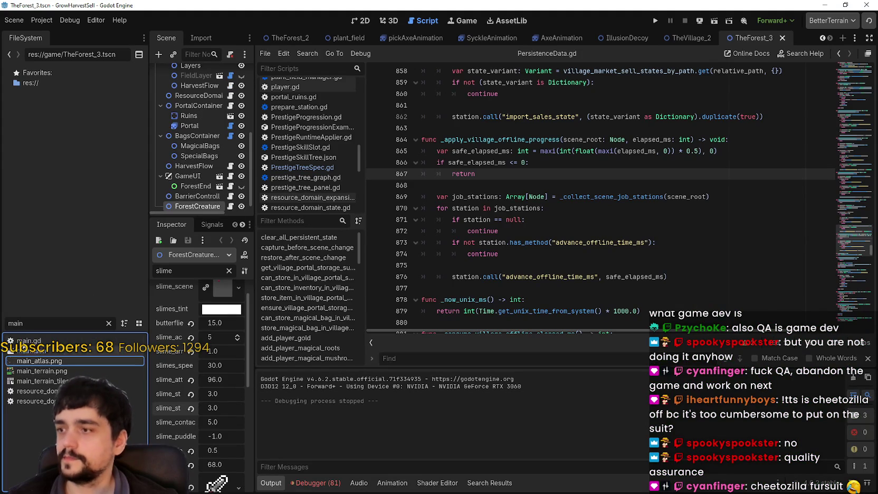
Filter FileSystem for 'magi', open plant_magical_roots.tres, and show all Inspector properties in a wider panel
key(BackSpace)
key(BackSpace)
key(BackSpace)
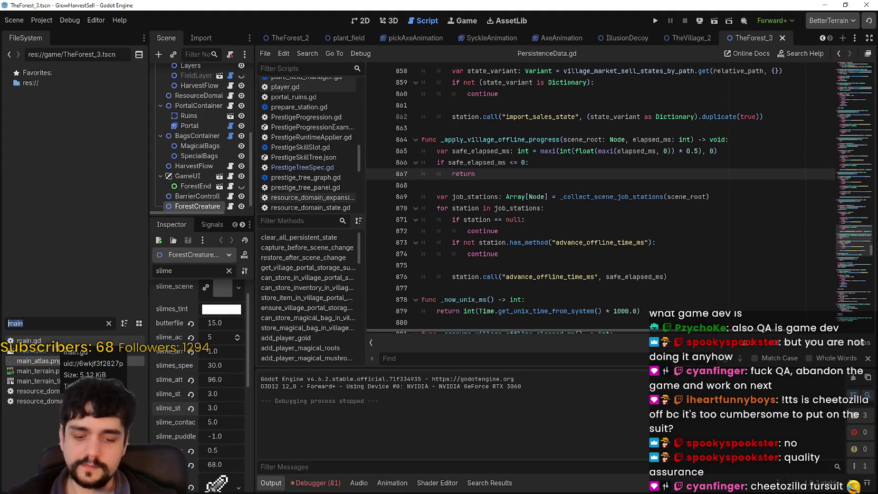
text(agi)
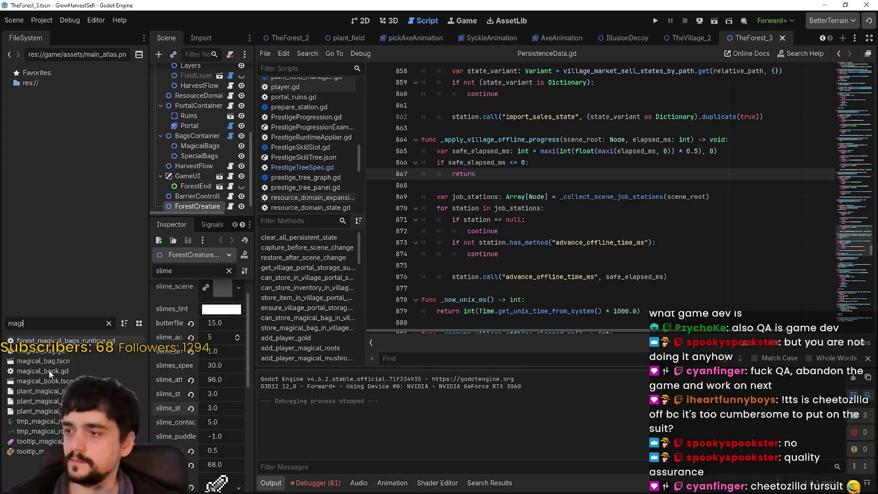
click(40, 401)
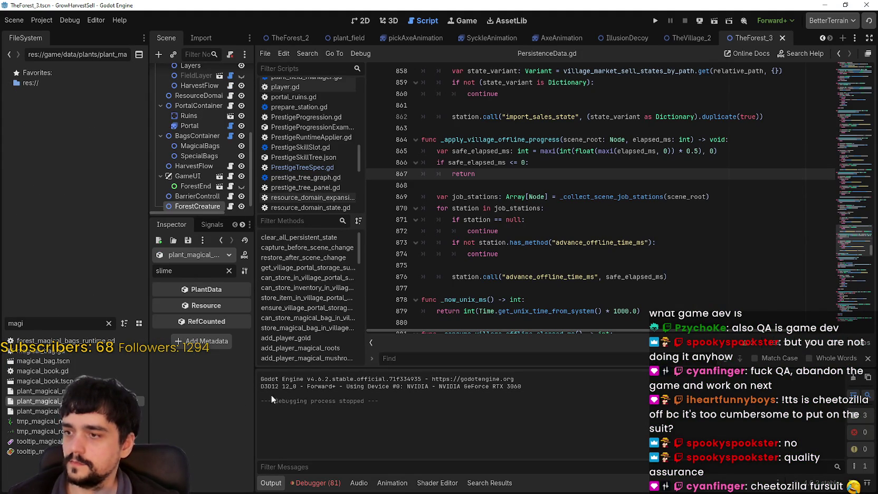
click(228, 270)
drag(261, 334, 444, 340)
Inspect the plantTexture's 32×44 vine atlas region zoomed in, then close and collapse it
click(373, 341)
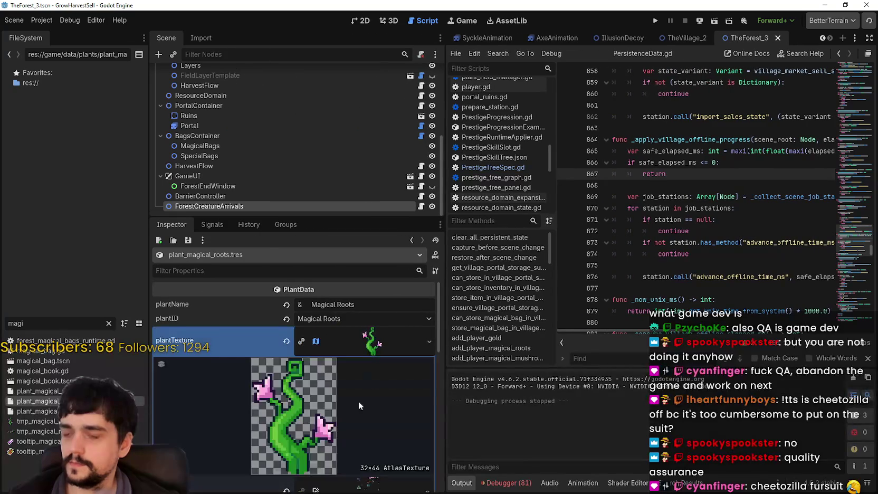
scroll(290, 432, down, 5)
click(293, 428)
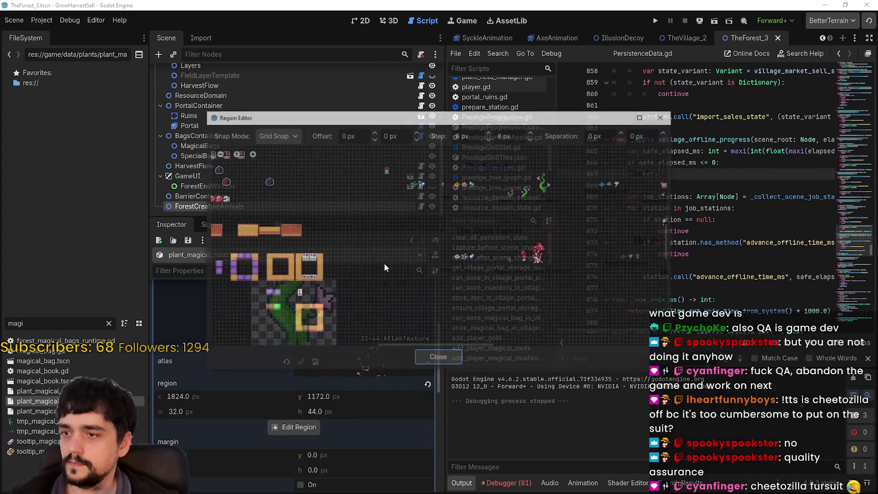
scroll(496, 258, up, 6)
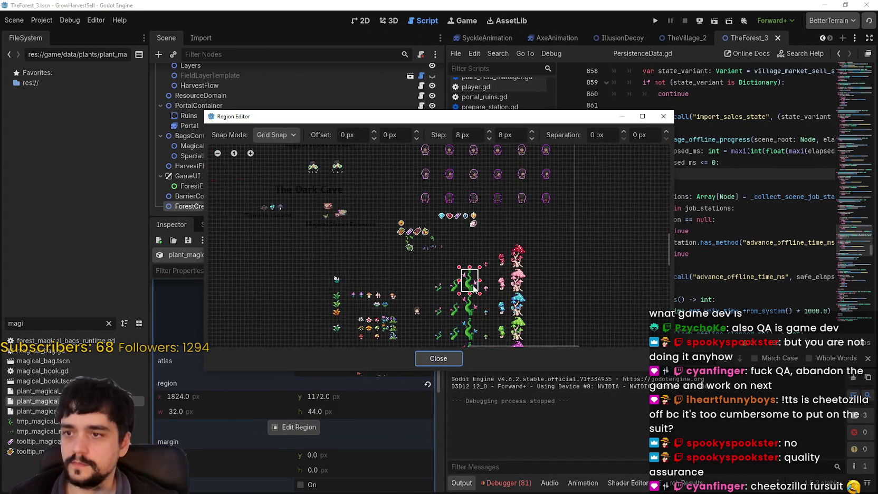
scroll(471, 283, up, 8)
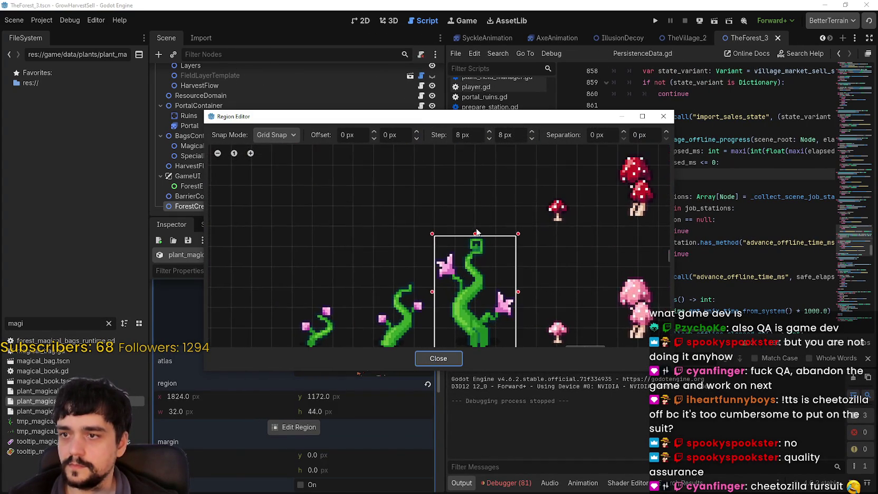
scroll(479, 264, up, 4)
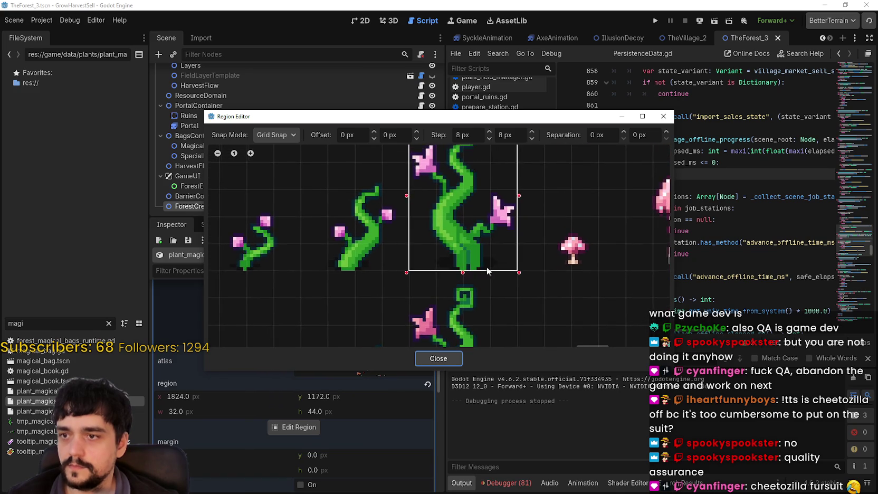
scroll(468, 264, up, 3)
scroll(469, 263, up, 6)
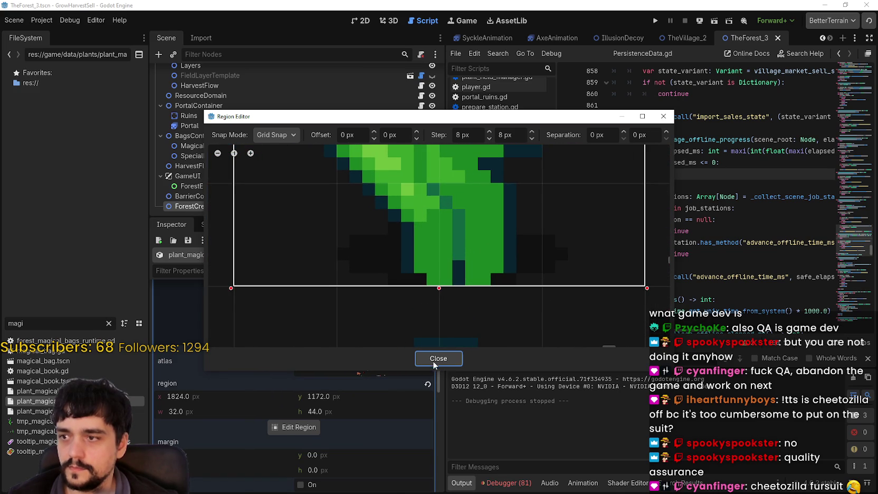
click(433, 358)
scroll(327, 425, up, 3)
click(369, 348)
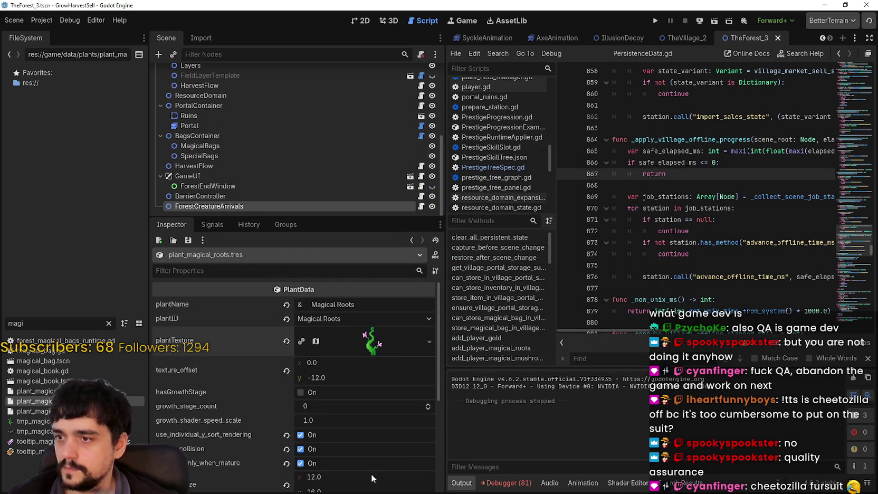
Review the magical roots properties, then view plant_magical_roots_2.tres
scroll(367, 456, down, 3)
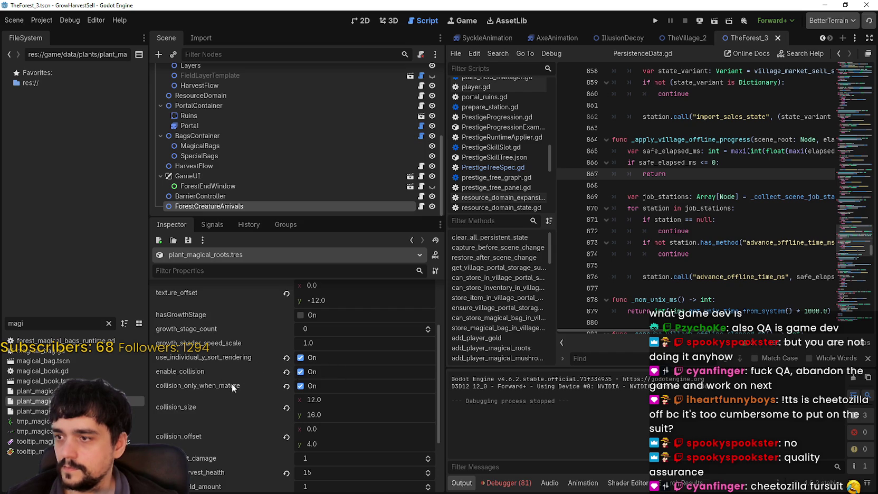
scroll(380, 407, down, 2)
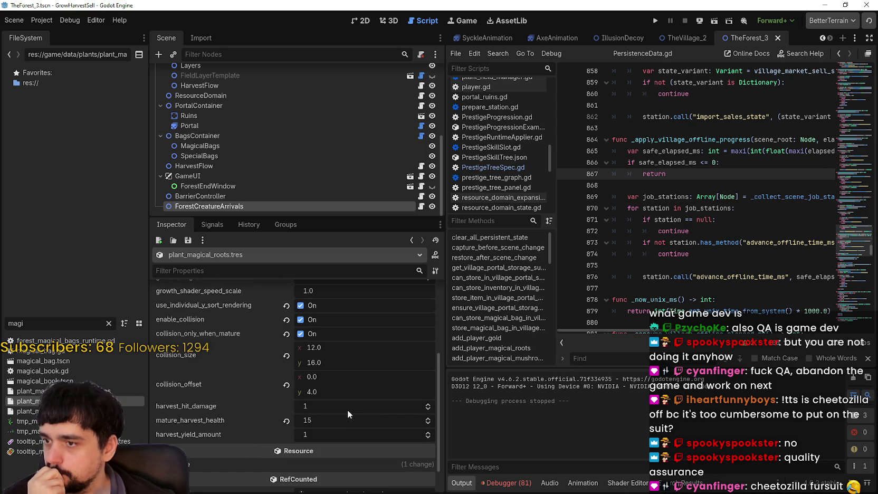
scroll(385, 350, up, 5)
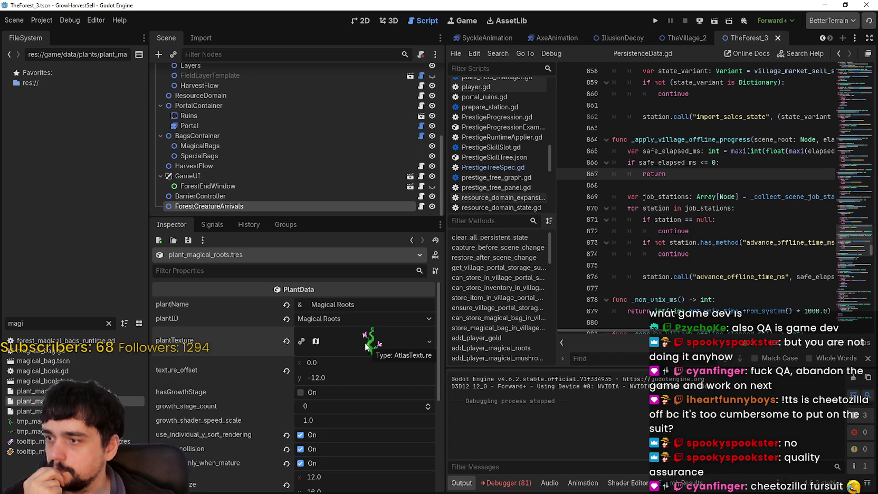
key(Down)
click(347, 347)
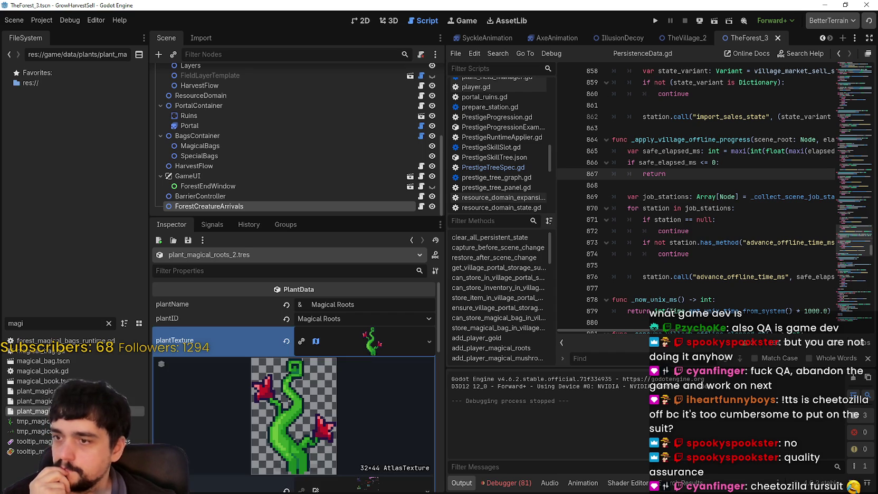
Return to plant_magical_roots.tres and check its collision size 12 × 16 and offset 0, 4
click(80, 401)
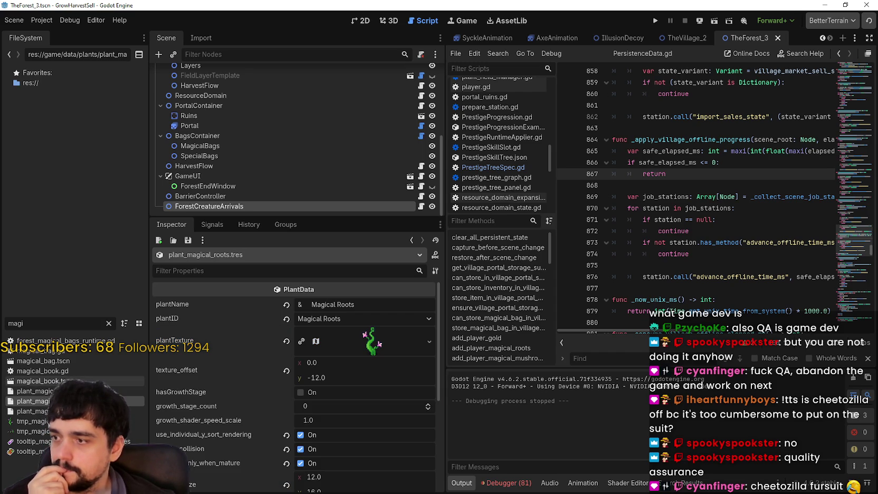
scroll(370, 390, down, 2)
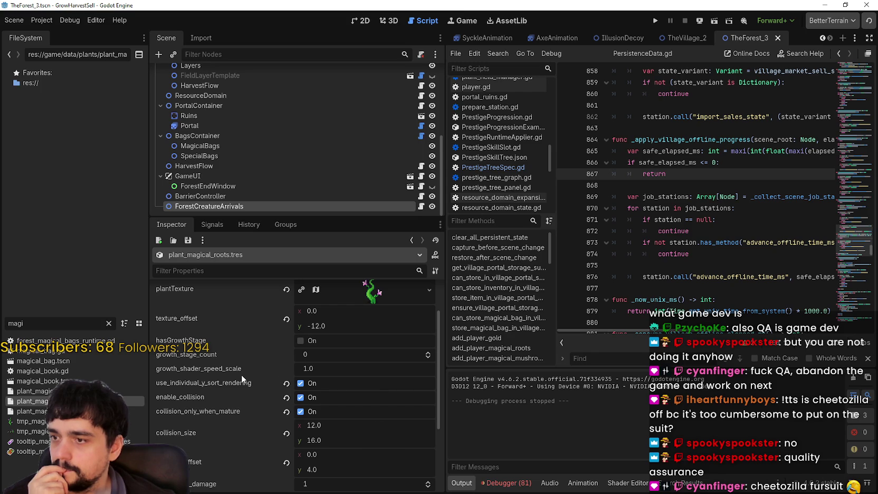
scroll(373, 438, down, 2)
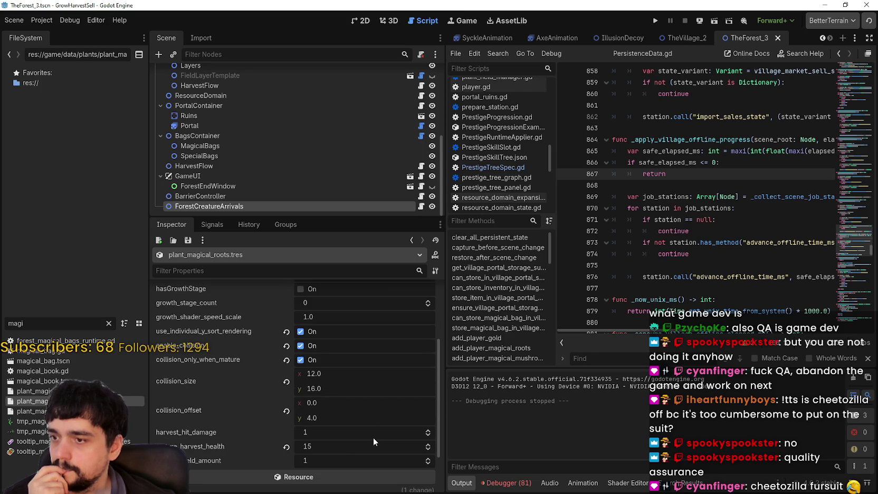
scroll(372, 437, up, 2)
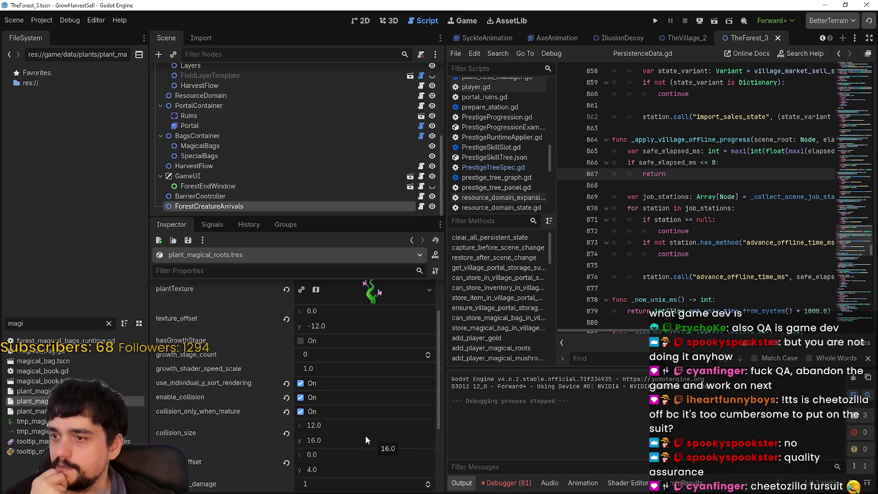
scroll(266, 124, up, 3)
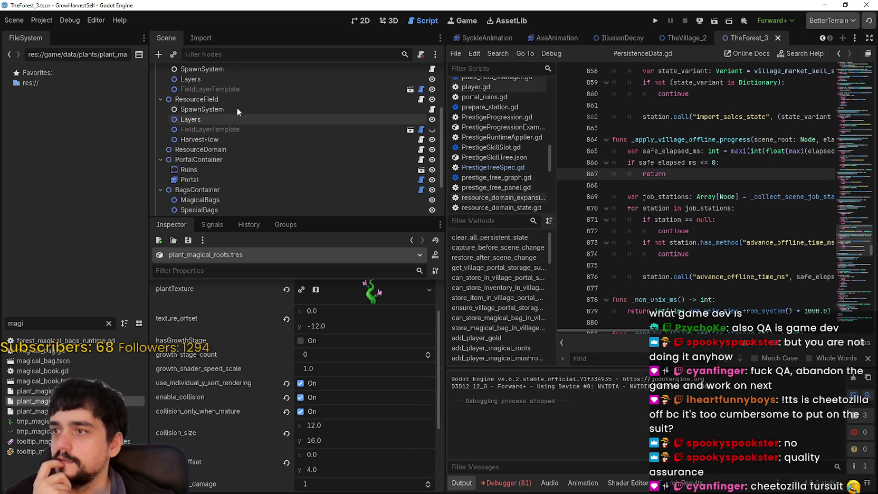
click(224, 99)
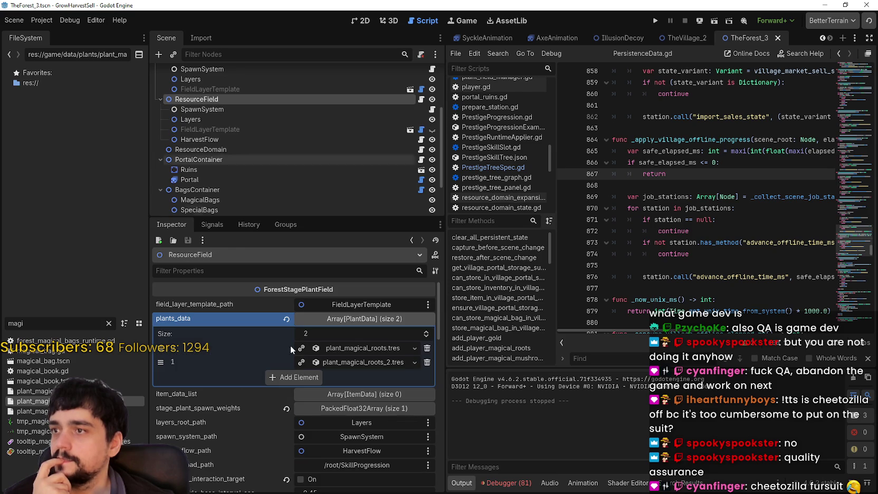
Check ResourceField's plants_data entries for plant_magical_roots and plant_magical_roots_2
click(356, 348)
click(359, 362)
click(358, 361)
scroll(262, 150, up, 5)
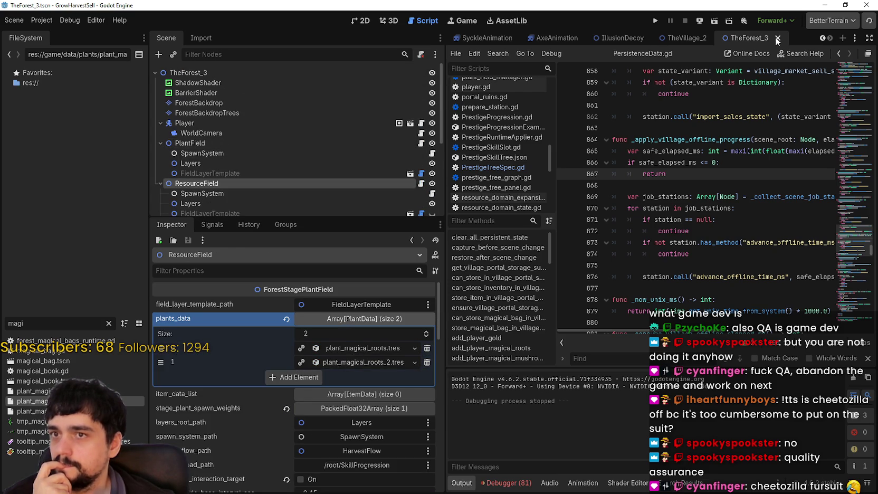
Change the FileSystem filter to 'forest' and open TheForest_1.tscn
double_click(15, 323)
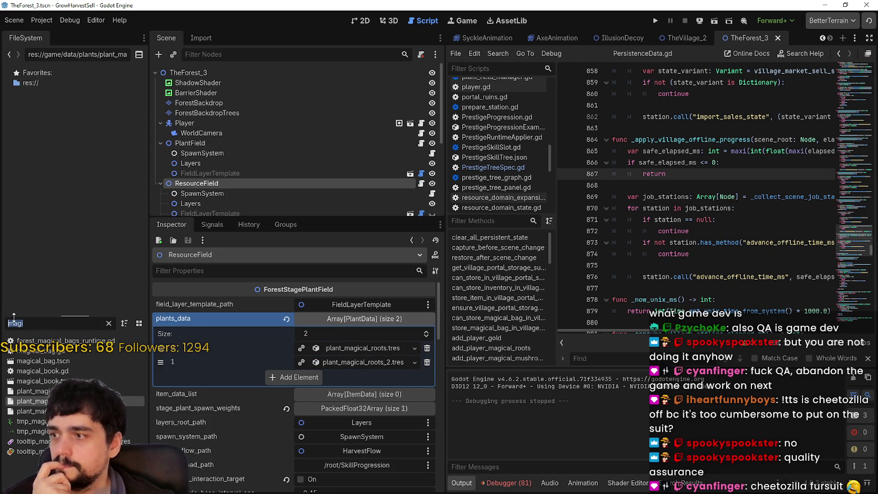
text(forest)
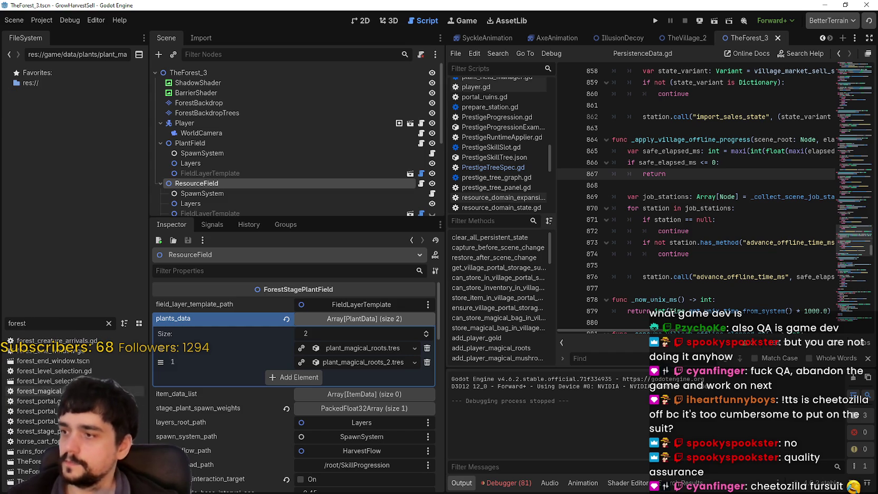
double_click(26, 461)
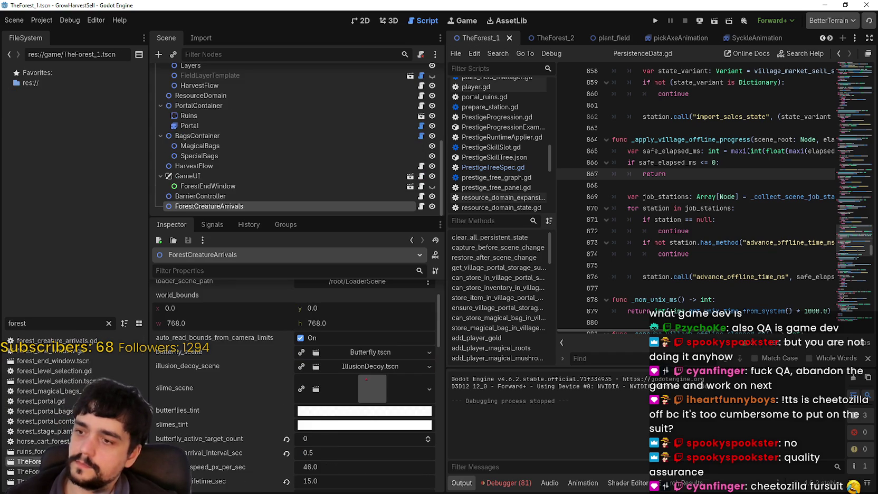
Set the ResourceDomain's resource_item_type_ids entry to Magical Roots
scroll(353, 390, down, 3)
scroll(345, 420, down, 3)
scroll(211, 141, up, 2)
click(226, 150)
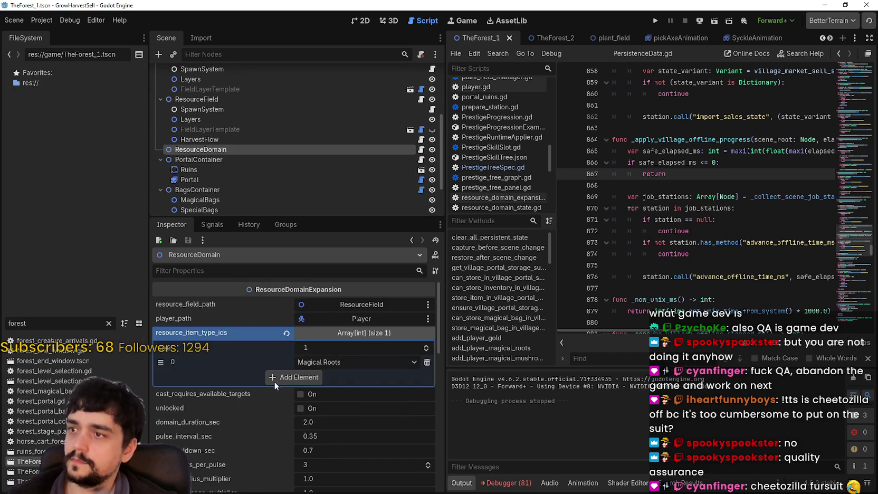
click(354, 332)
click(354, 332)
click(352, 362)
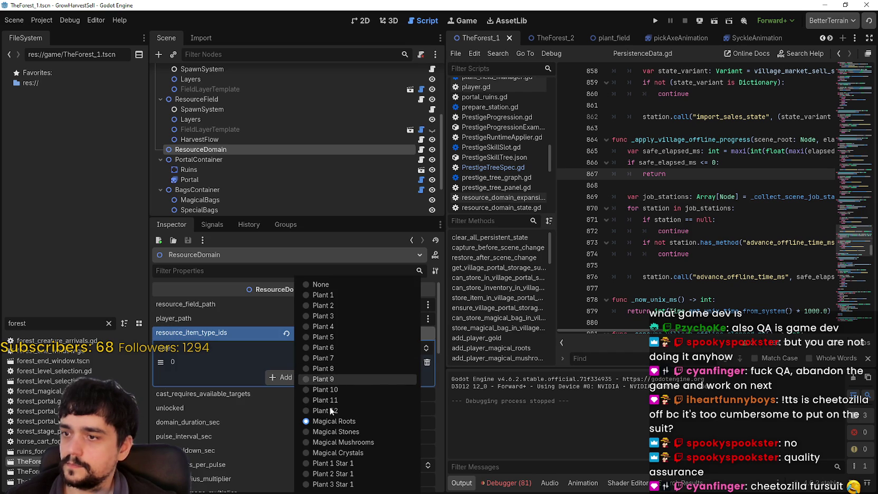
click(342, 424)
scroll(379, 395, down, 10)
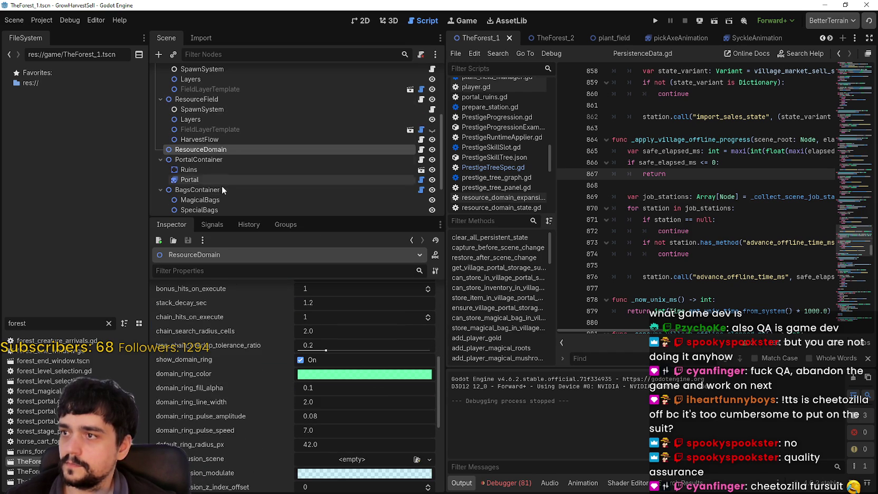
scroll(217, 158, up, 2)
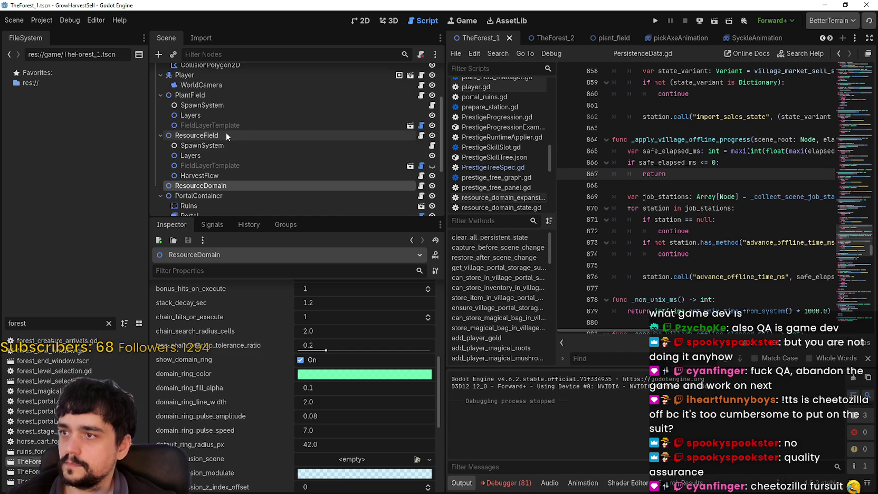
Review the ResourceField's plant_magical_roots entry properties in the Inspector
click(224, 133)
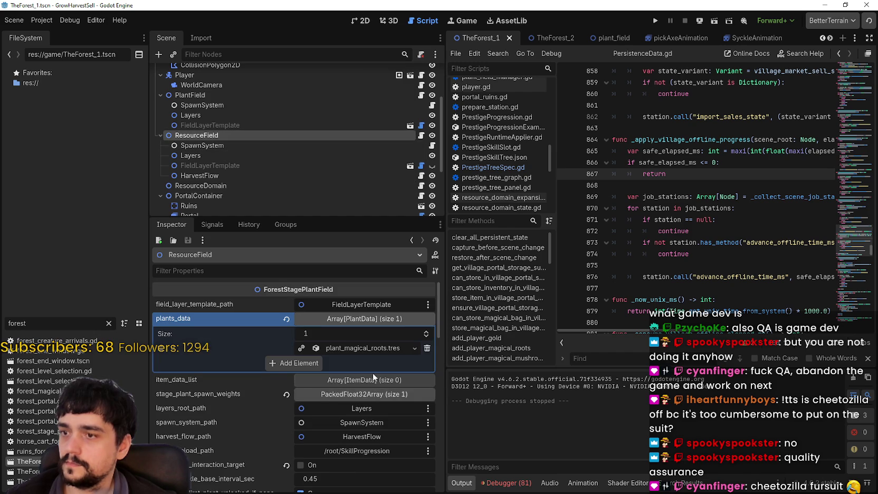
click(372, 341)
scroll(378, 461, down, 3)
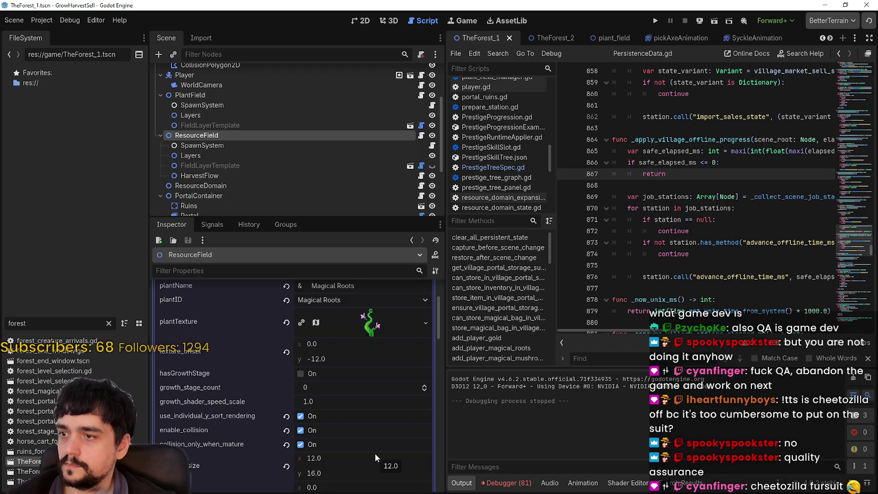
scroll(375, 453, down, 3)
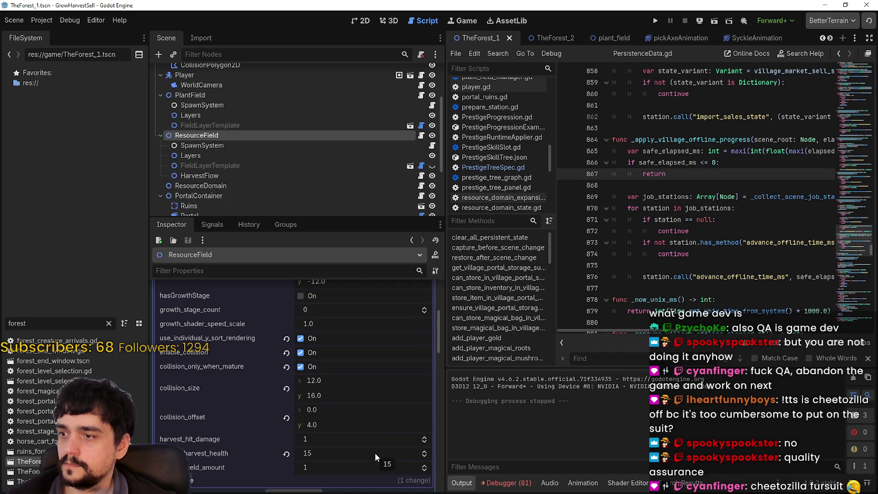
scroll(375, 453, down, 3)
scroll(374, 453, down, 1)
scroll(373, 453, down, 3)
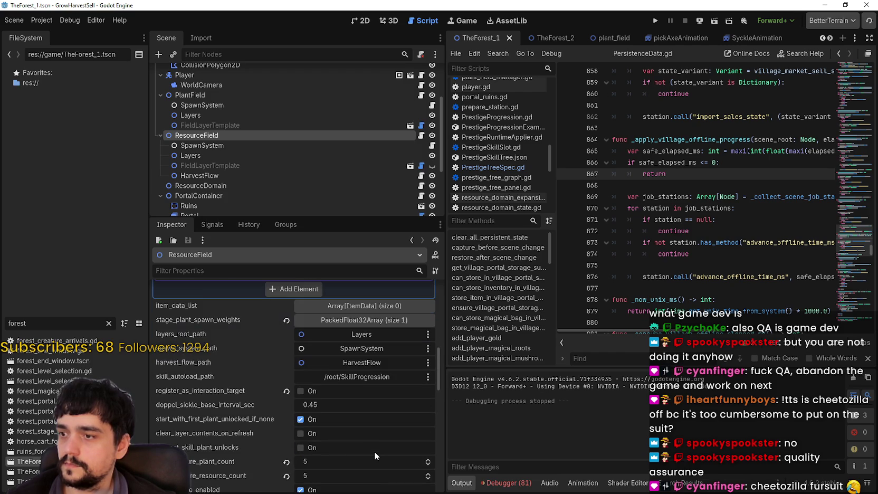
scroll(374, 451, down, 4)
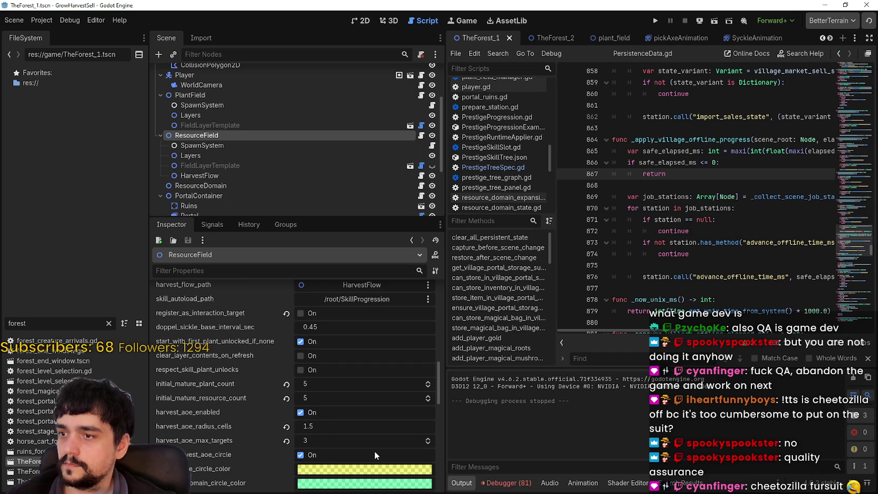
scroll(373, 450, down, 1)
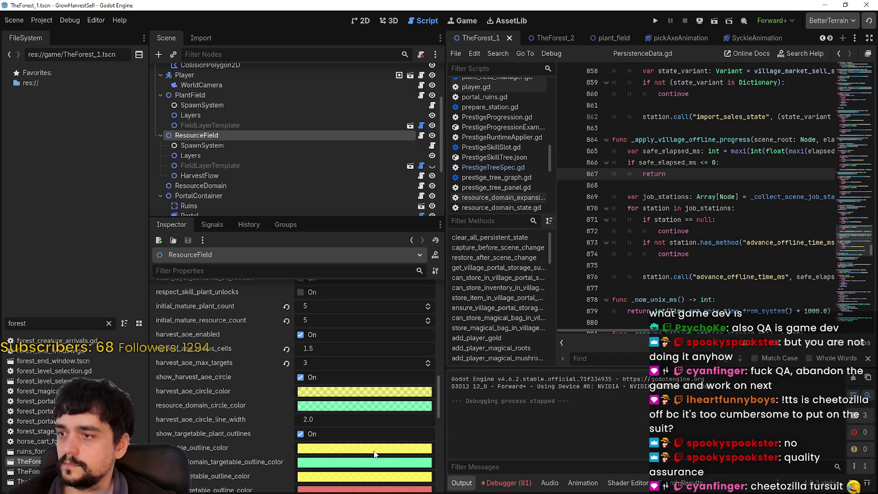
scroll(373, 451, down, 8)
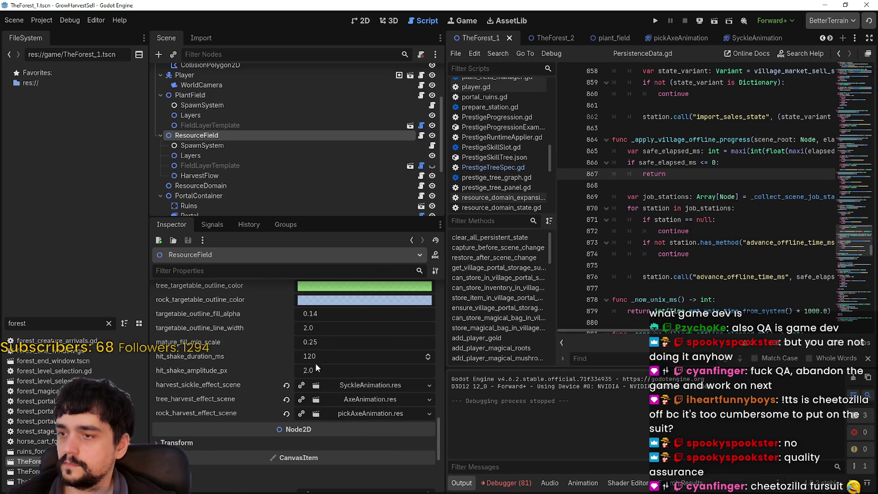
scroll(346, 417, up, 10)
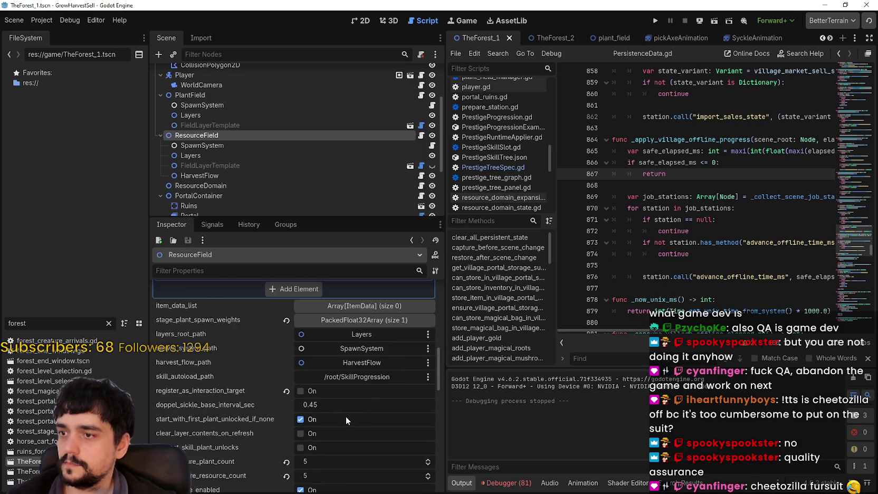
scroll(345, 417, up, 5)
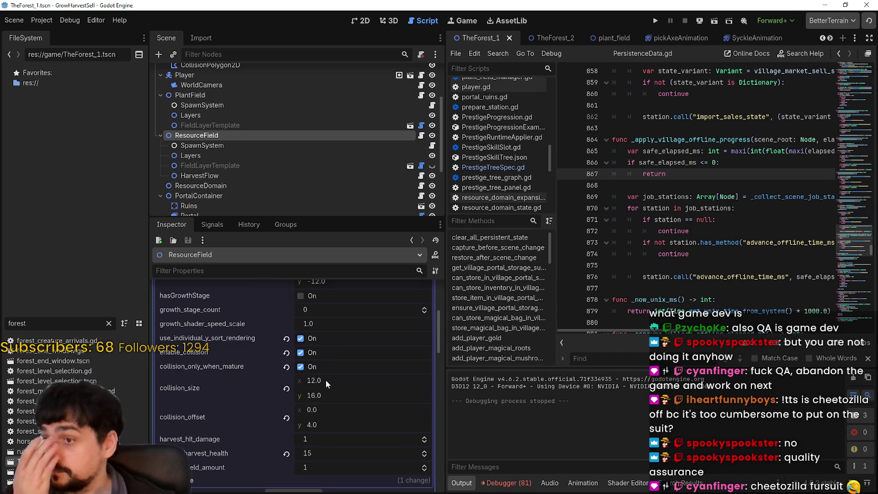
scroll(360, 405, up, 1)
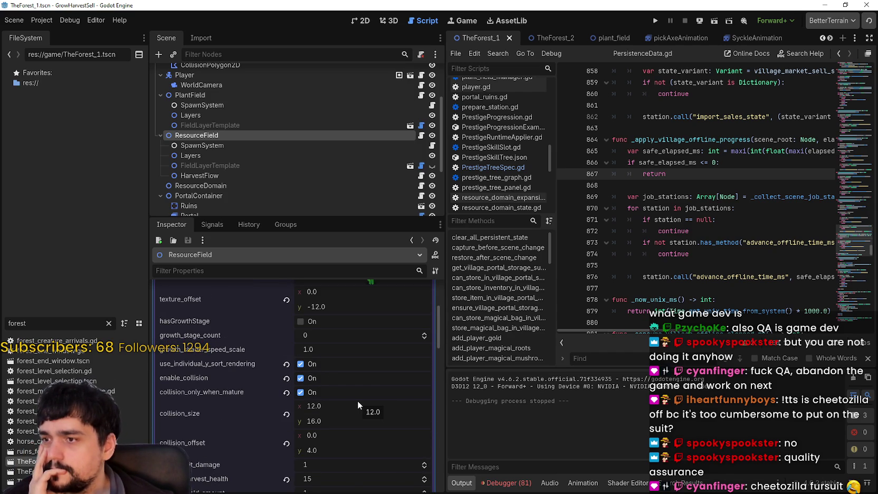
scroll(347, 394, up, 2)
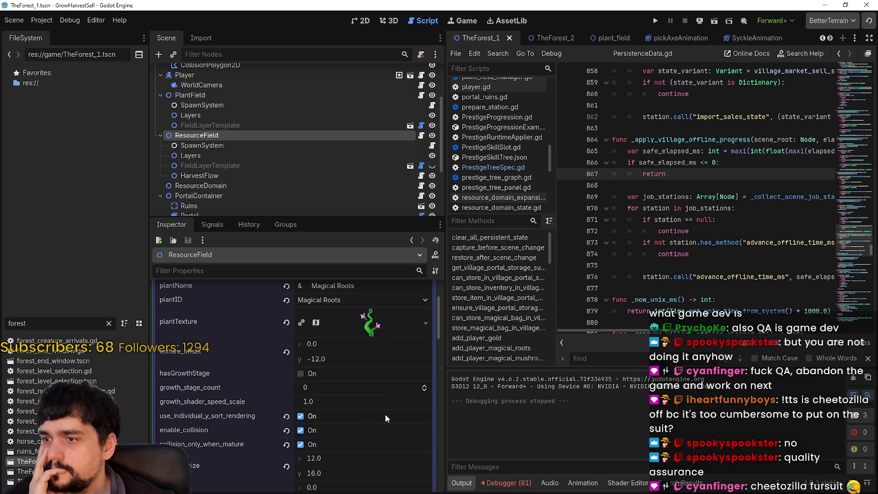
scroll(385, 417, up, 1)
scroll(384, 414, down, 5)
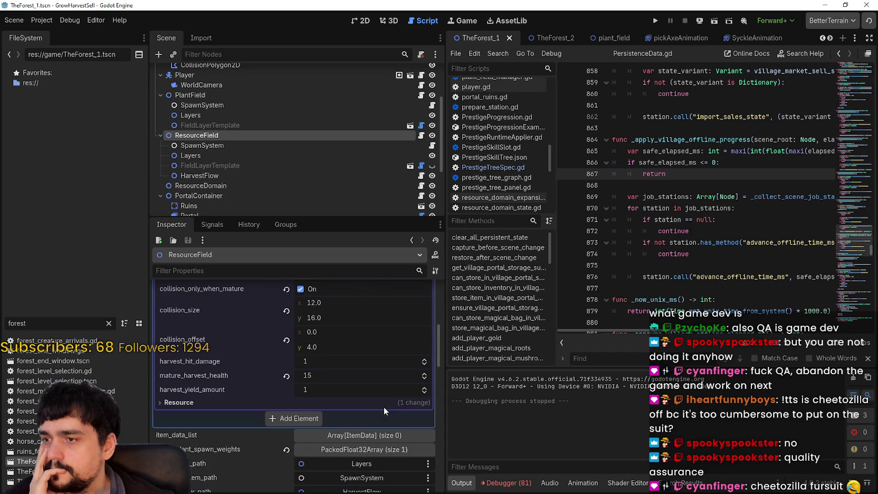
scroll(349, 369, down, 5)
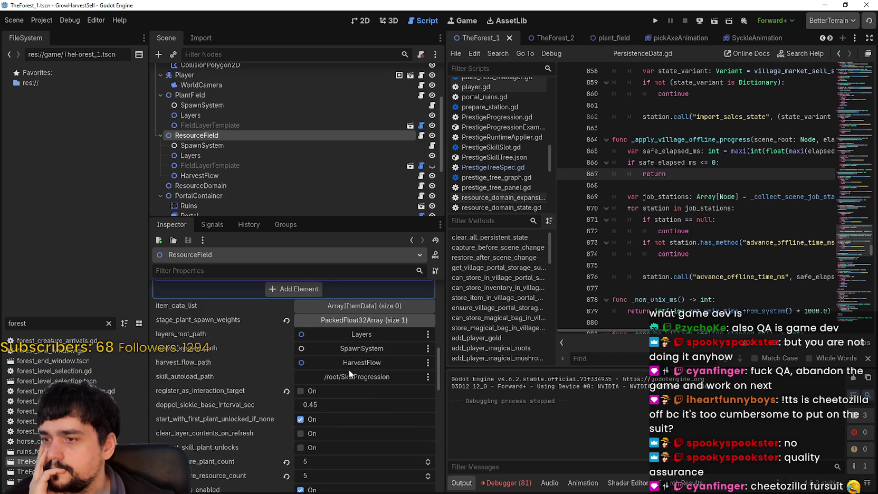
Confirm stage_plant_spawn_weights holds a single 1.0 entry
click(362, 321)
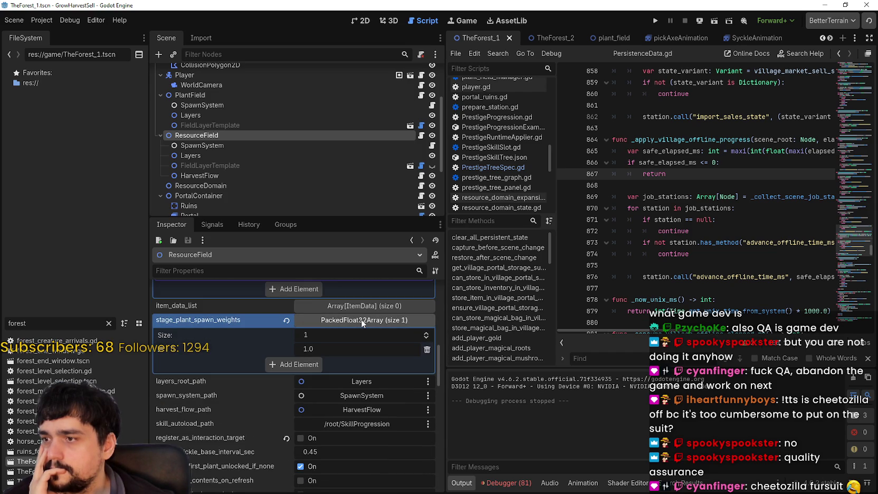
click(359, 319)
scroll(376, 393, down, 3)
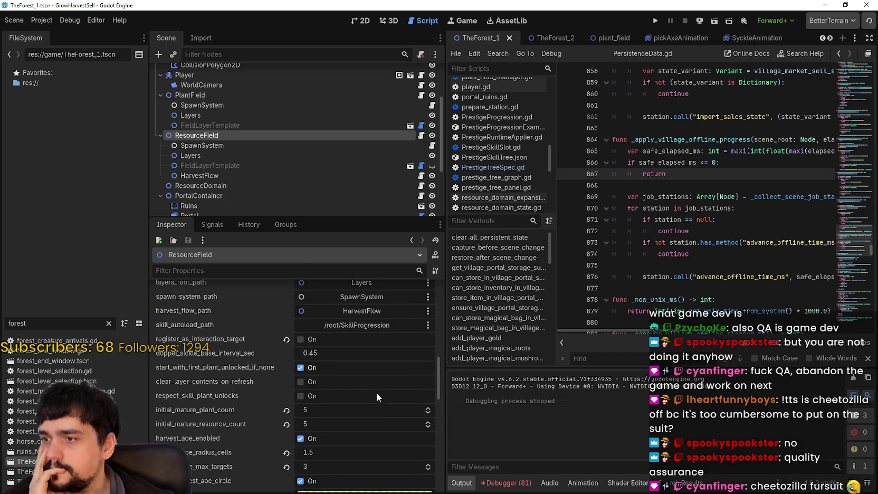
scroll(379, 390, down, 4)
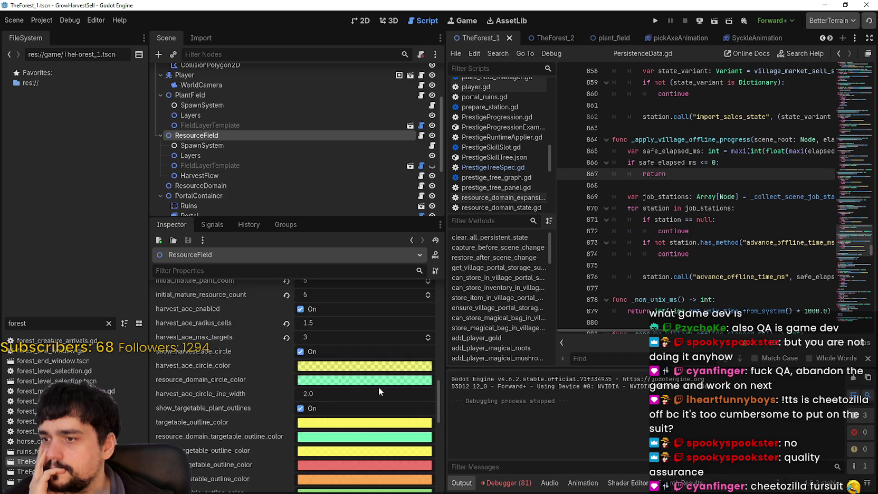
click(240, 144)
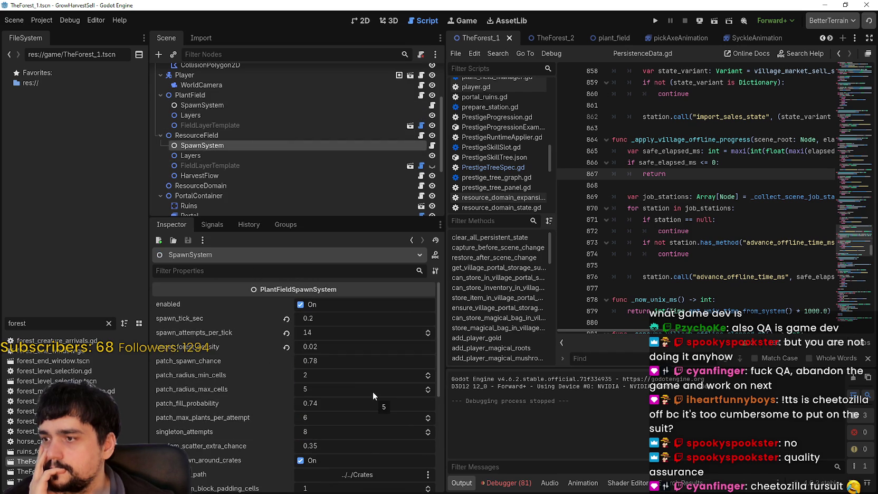
Compare PlantField's SpawnSystem (0.35 s tick, 10 attempts) against ResourceField's (0.2 s, 14 attempts)
scroll(367, 385, down, 2)
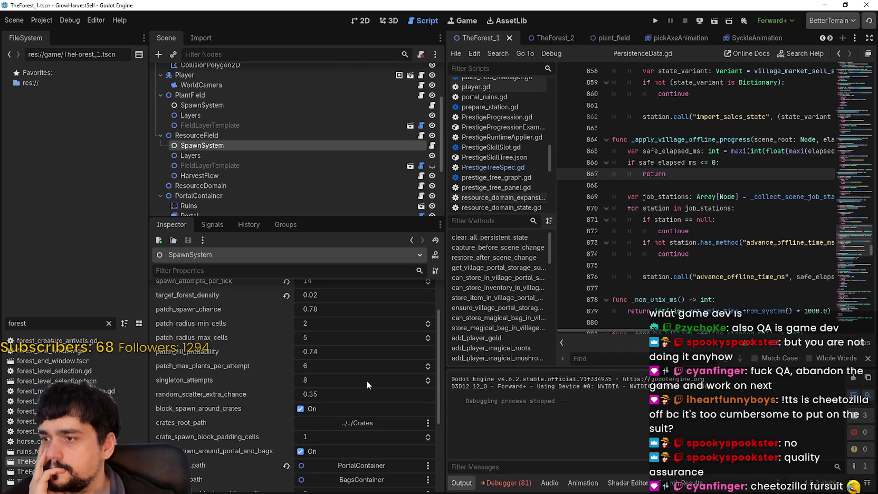
scroll(367, 380, down, 2)
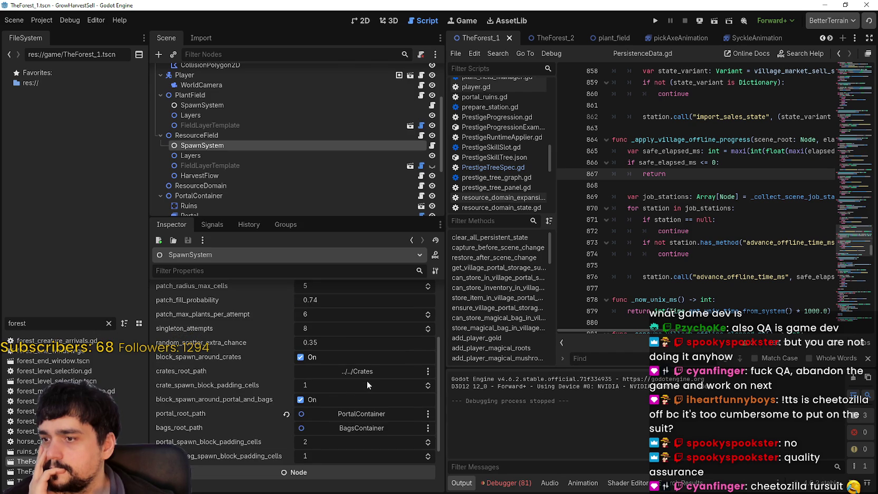
scroll(367, 381, up, 1)
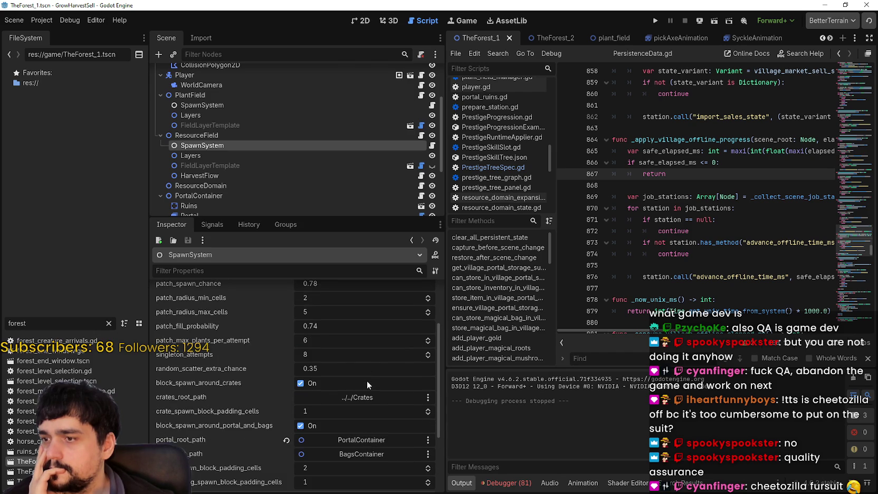
scroll(367, 381, up, 2)
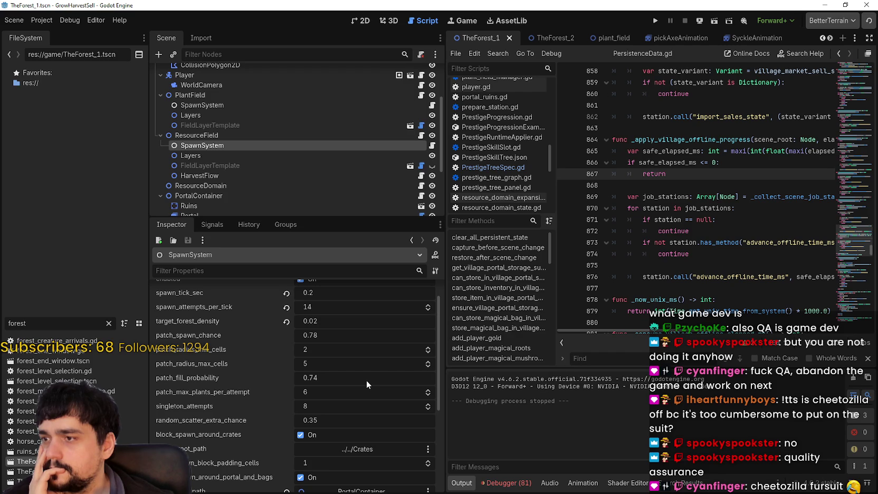
scroll(366, 384, up, 1)
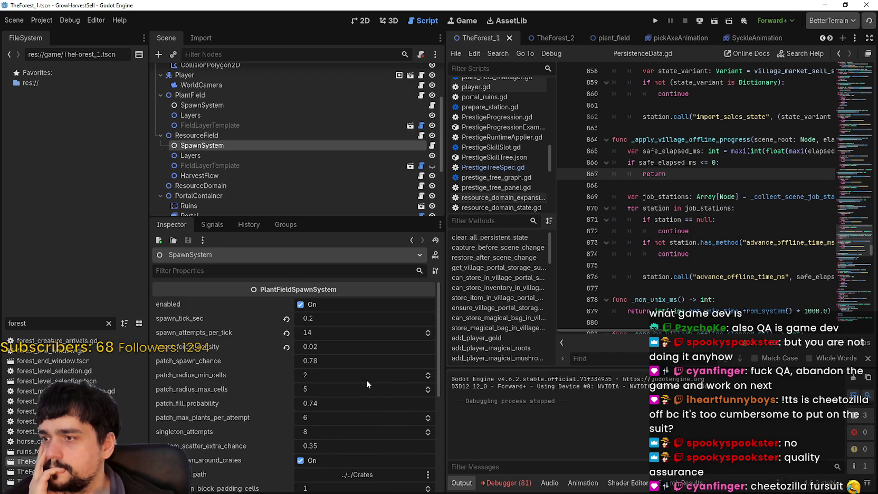
scroll(365, 378, down, 5)
scroll(362, 376, up, 4)
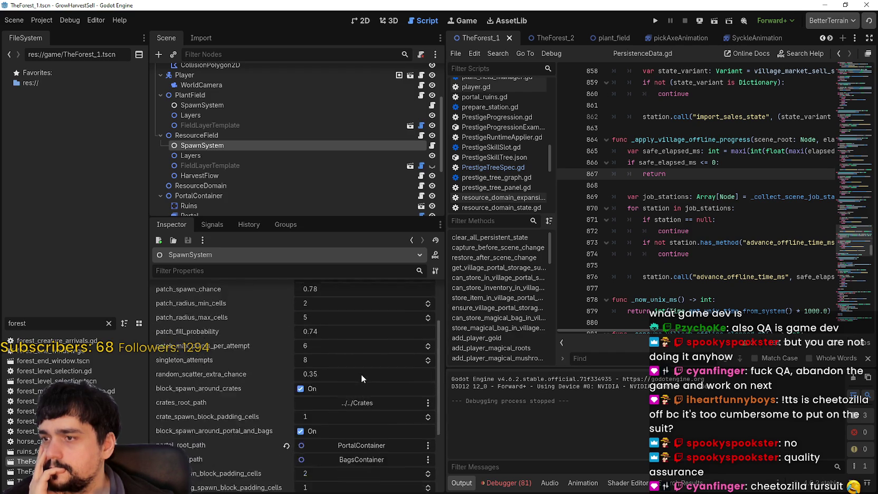
click(204, 105)
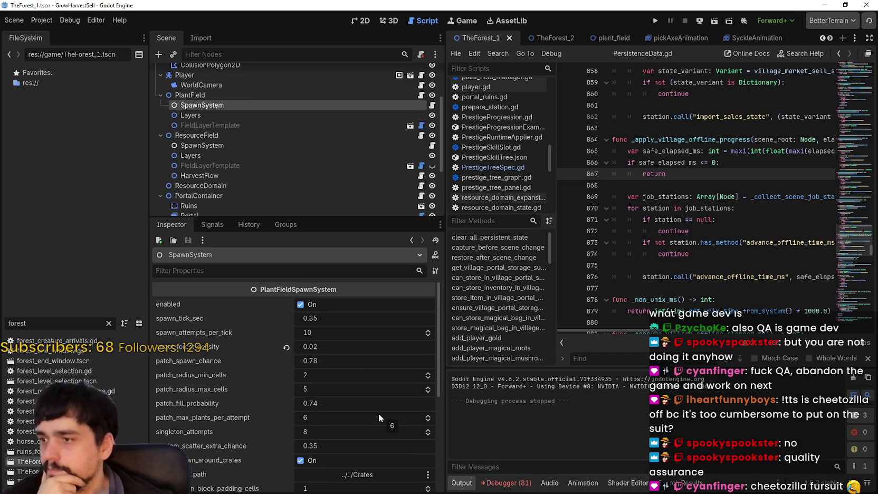
click(230, 147)
click(217, 103)
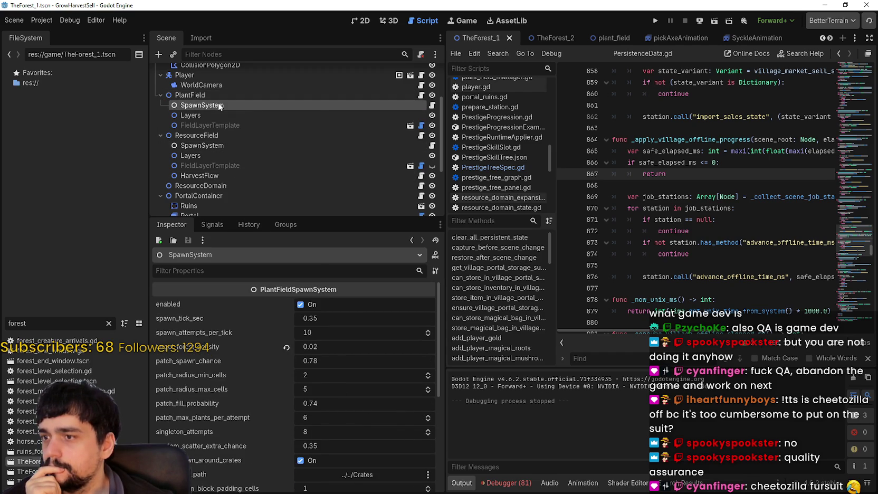
Flip between the ResourceField and PlantField spawners to recheck their values
click(228, 143)
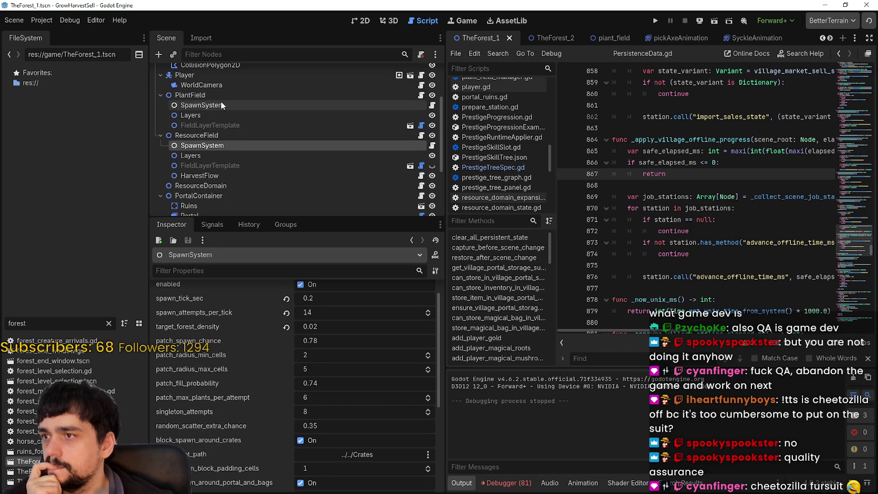
click(221, 104)
click(215, 146)
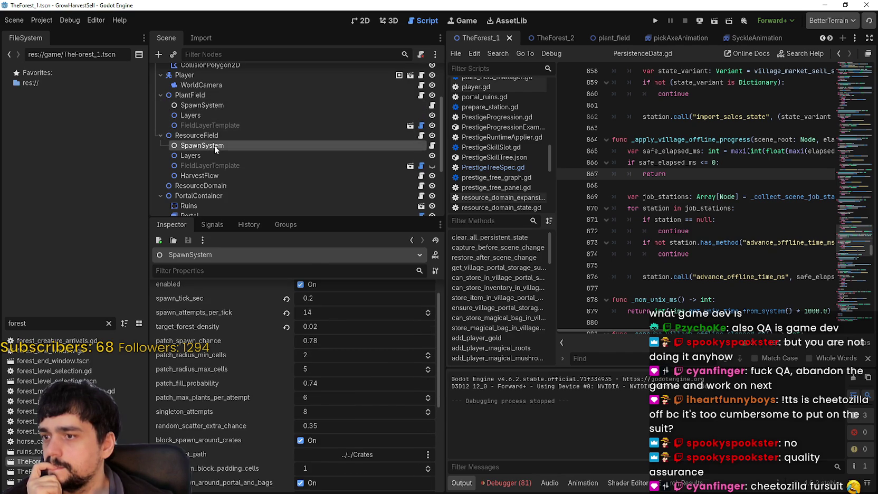
click(214, 107)
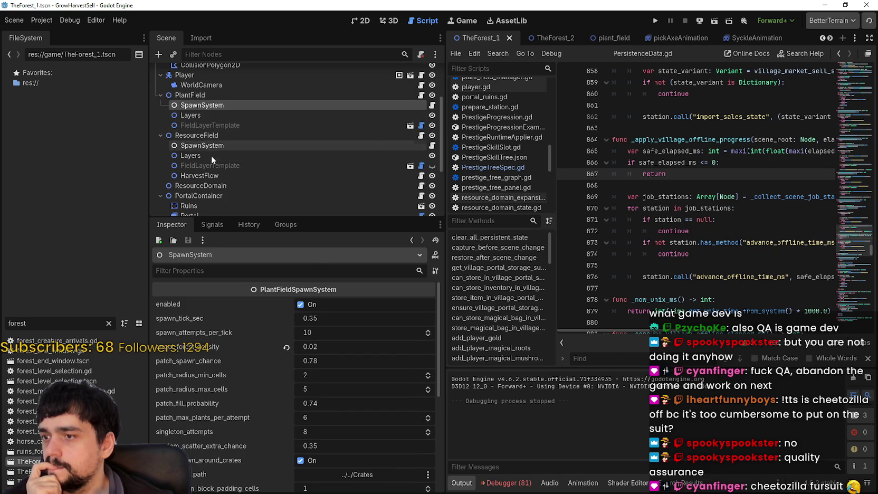
click(206, 144)
click(209, 108)
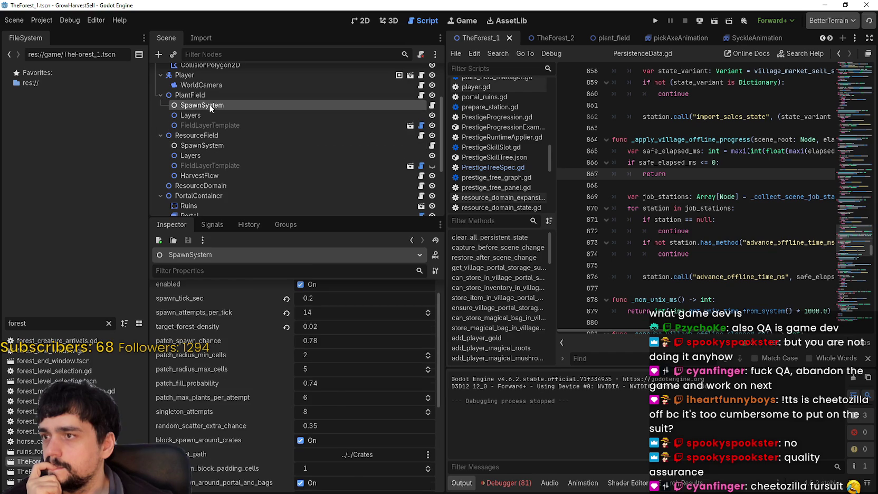
Set ResourceField's SpawnSystem spawn_tick_sec to 0.35 to match PlantField
click(207, 146)
click(322, 298)
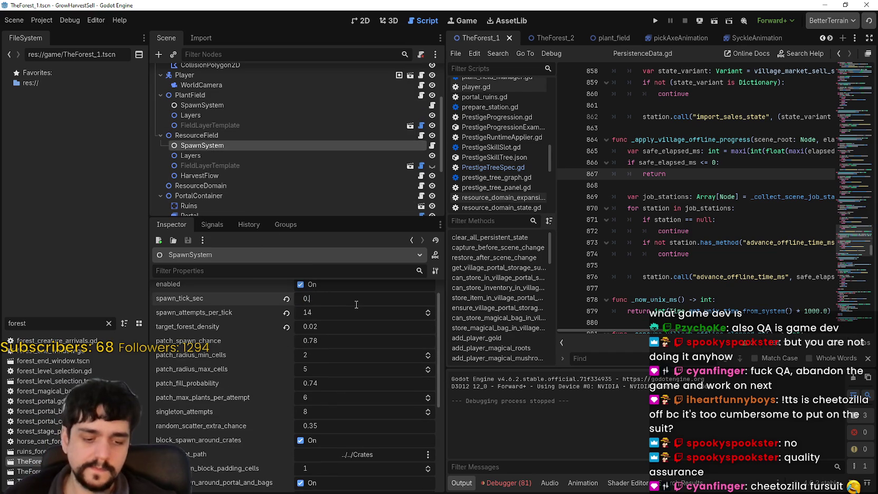
text(0.35)
key(Return)
scroll(354, 319, down, 5)
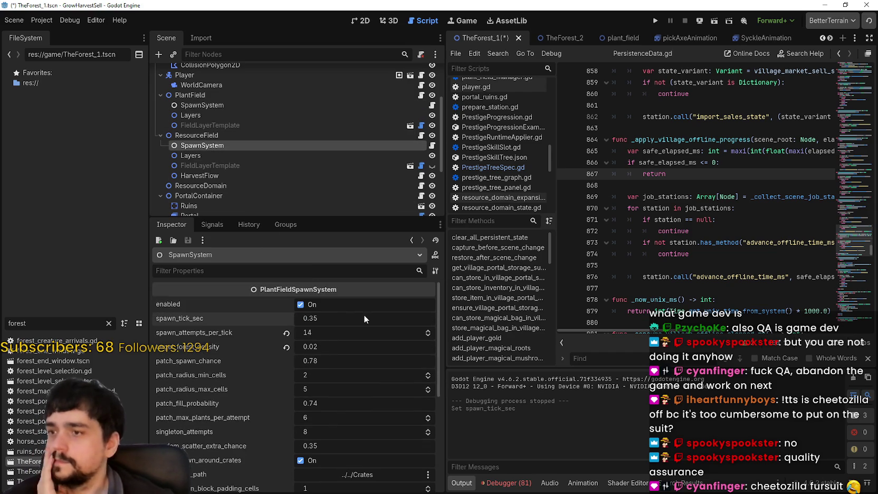
scroll(317, 351, down, 2)
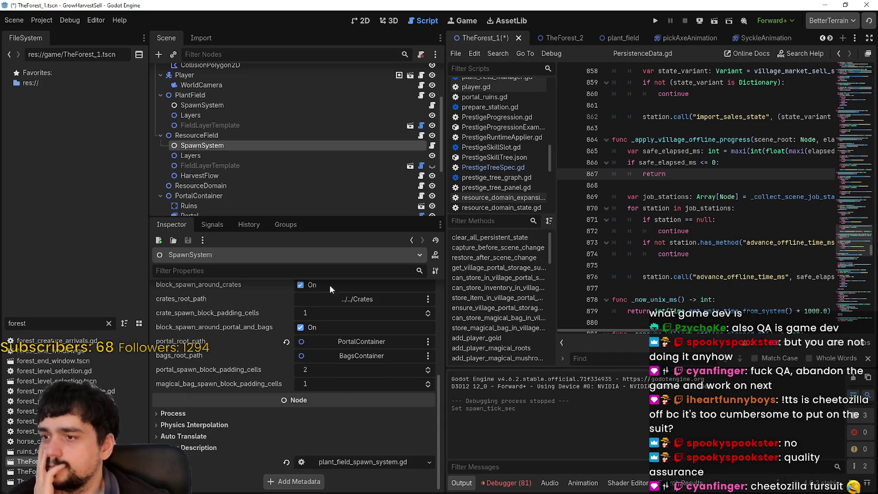
click(228, 136)
scroll(369, 443, up, 5)
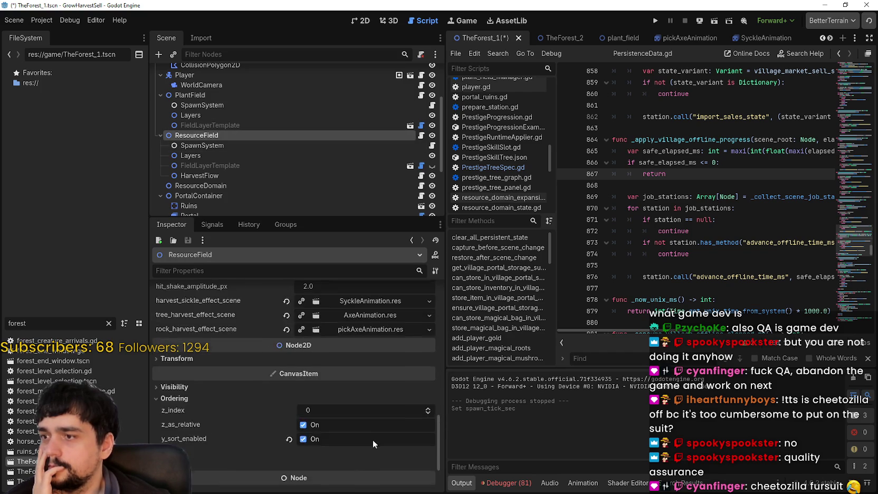
Briefly expand and collapse the plant_magical_roots plant data in the Inspector
scroll(382, 440, up, 5)
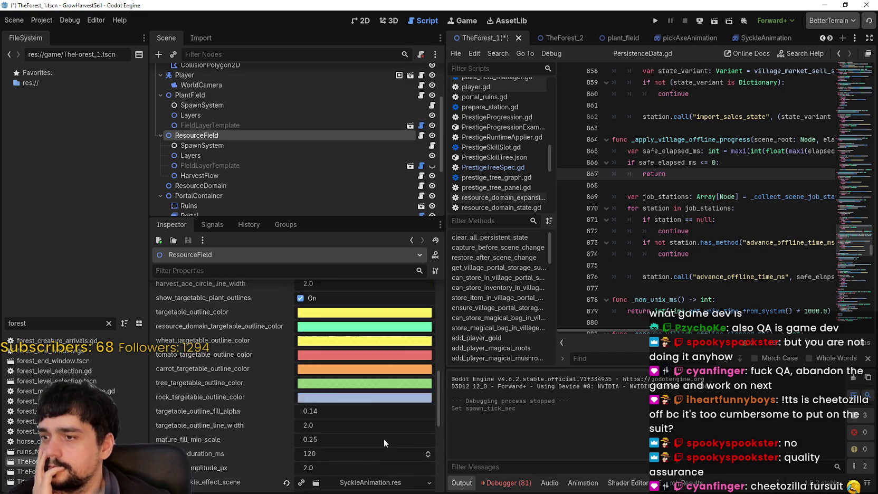
scroll(387, 433, up, 5)
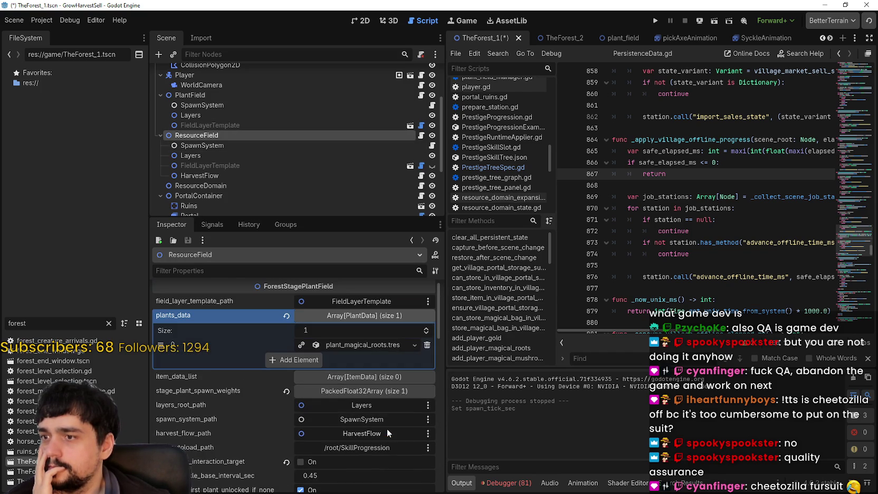
click(373, 345)
click(372, 345)
scroll(376, 414, down, 1)
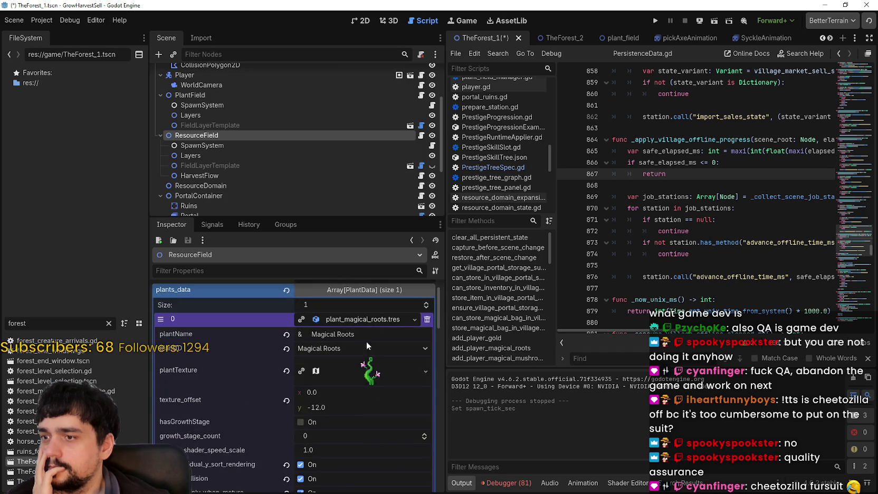
Inspect PlantField's stage_plant_spawn_weights, item_data_list and the plant_wheat.tres data
click(210, 105)
click(211, 98)
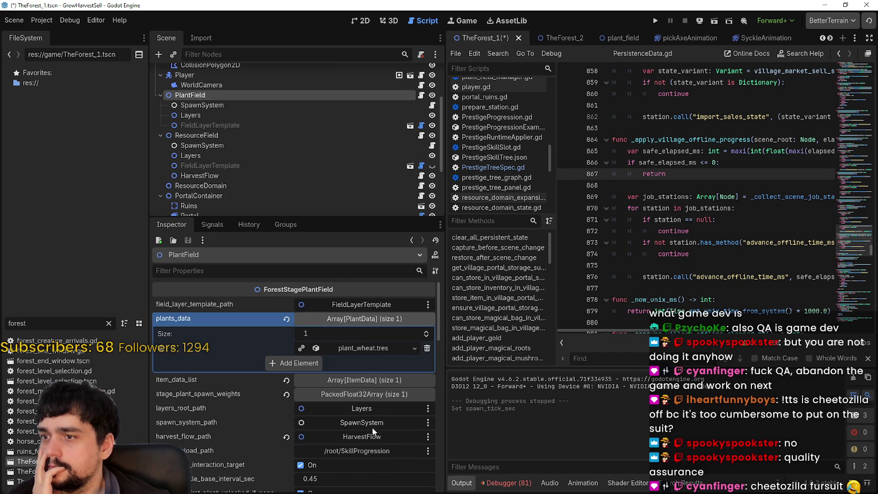
click(363, 395)
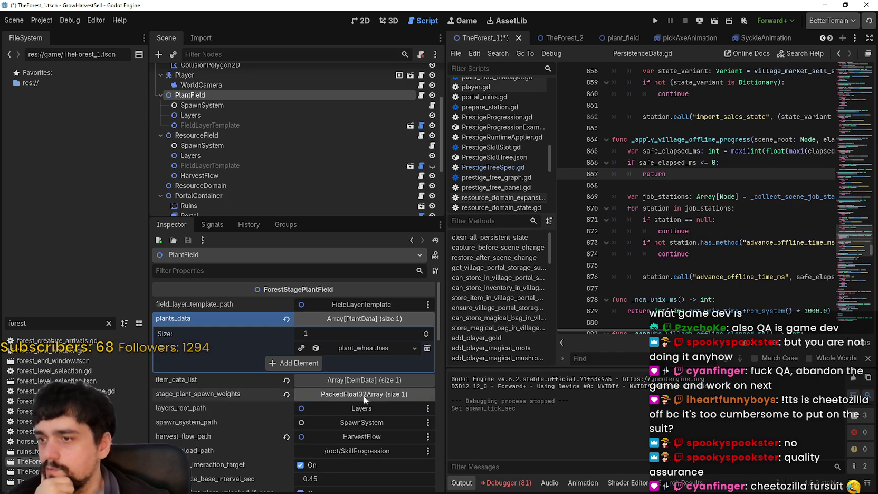
click(365, 380)
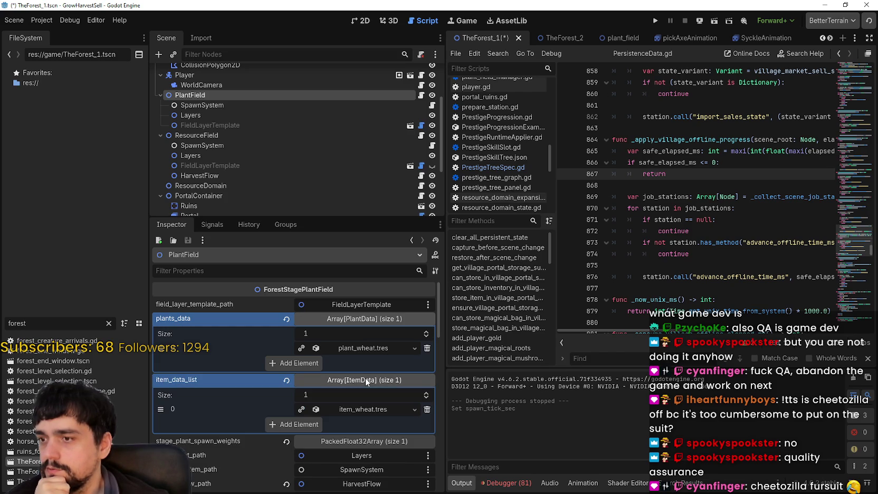
click(362, 348)
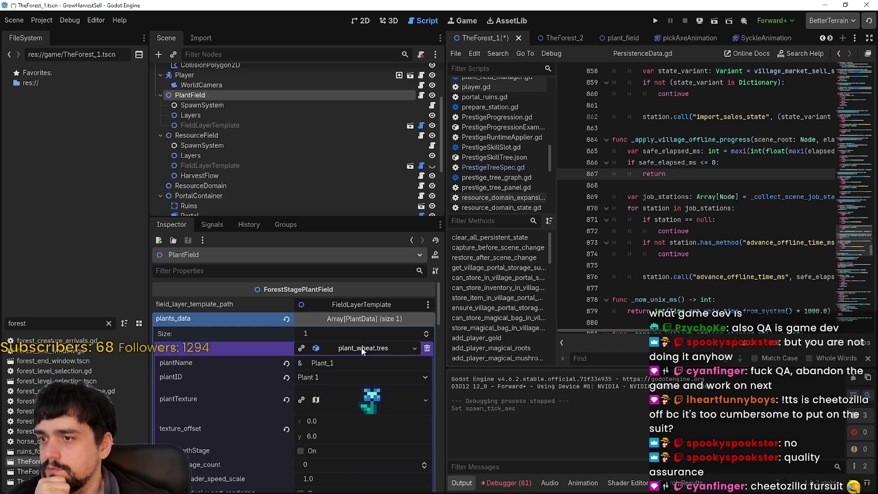
scroll(362, 443, down, 3)
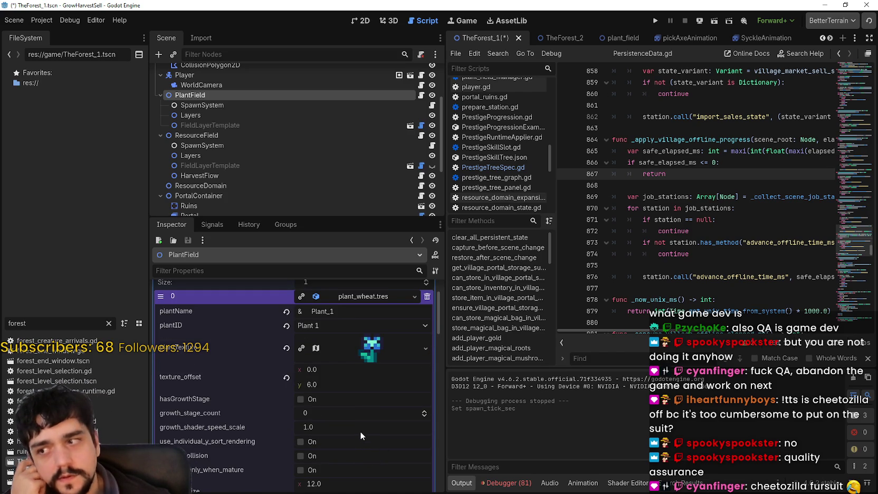
scroll(354, 422, down, 1)
scroll(355, 422, down, 1)
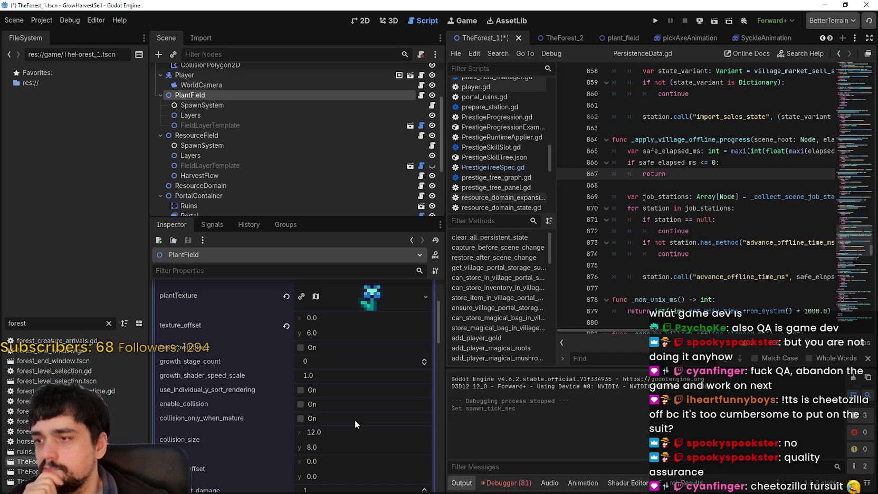
scroll(354, 416, up, 1)
scroll(354, 416, down, 1)
scroll(354, 416, down, 2)
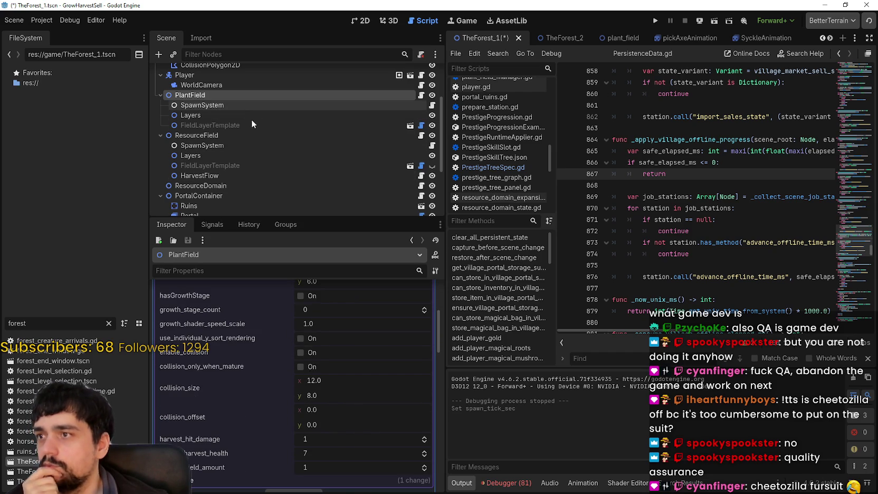
Review ResourceField's Magical Roots data (collision 12×16, harvest health 15), then save and run the game
click(244, 134)
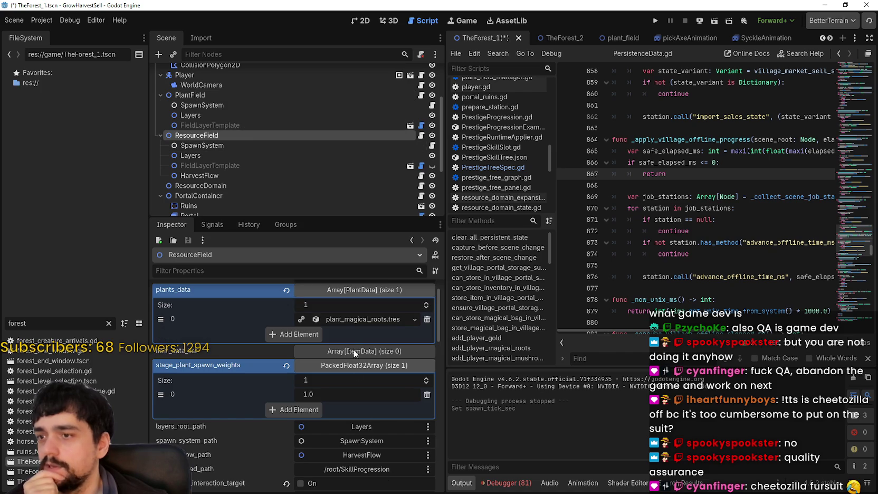
click(350, 320)
scroll(338, 451, down, 2)
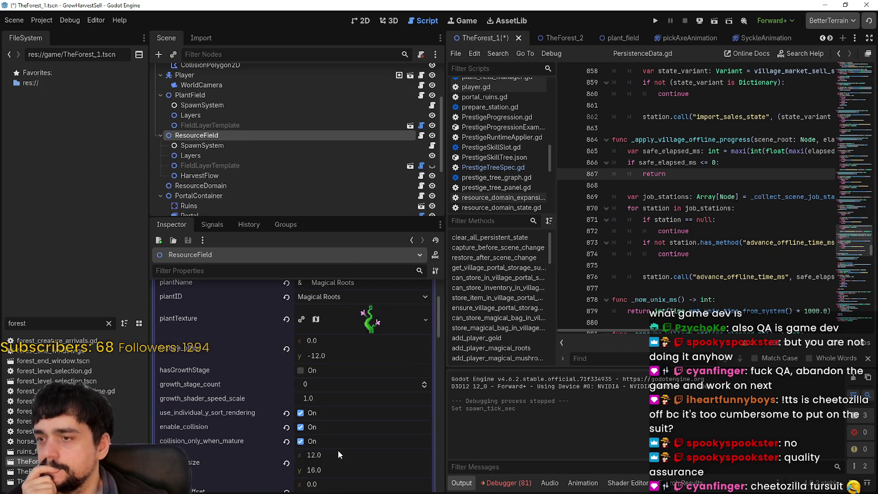
scroll(350, 314, down, 2)
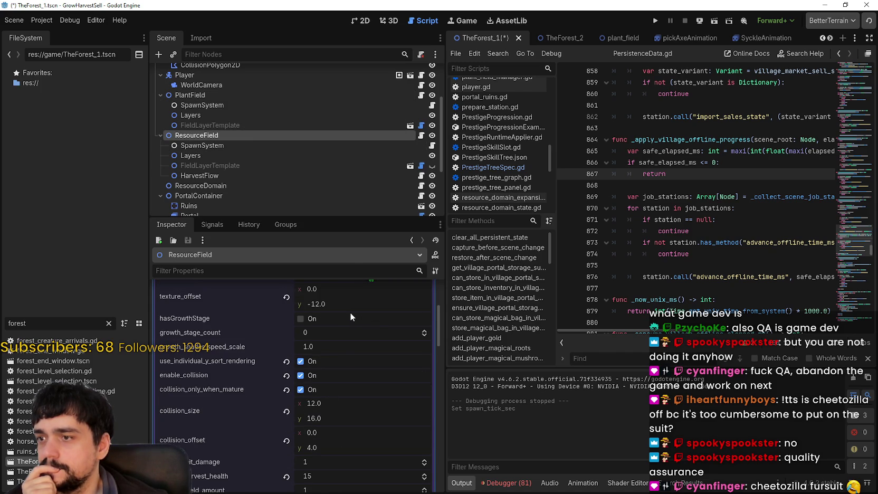
scroll(349, 312, down, 2)
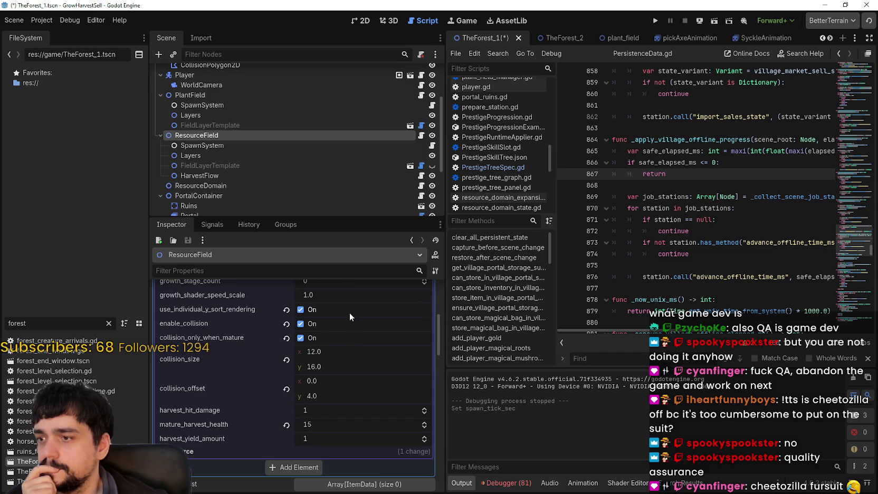
scroll(349, 313, down, 2)
click(657, 25)
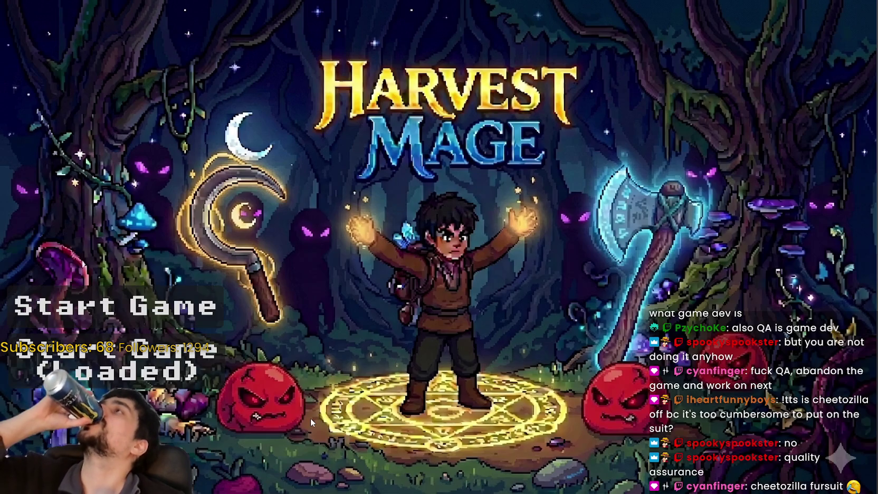
Start the game, walk the mage to the village portal and choose the Forest stage
click(116, 364)
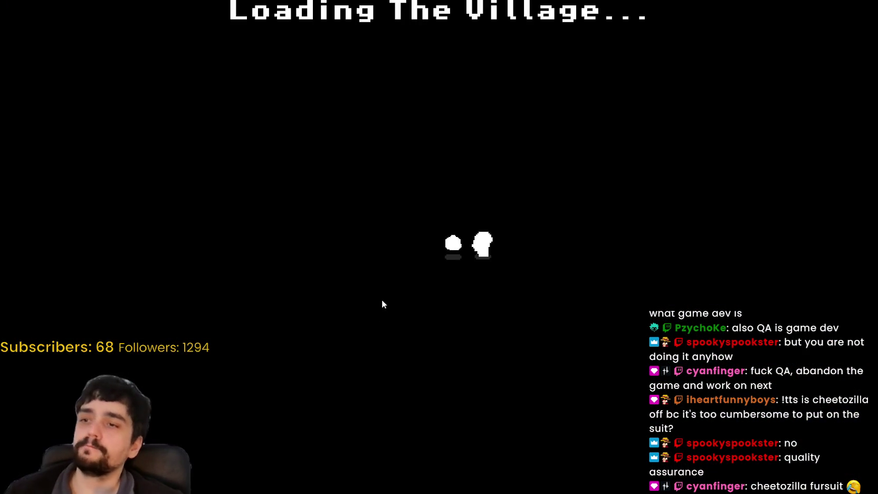
key(w)
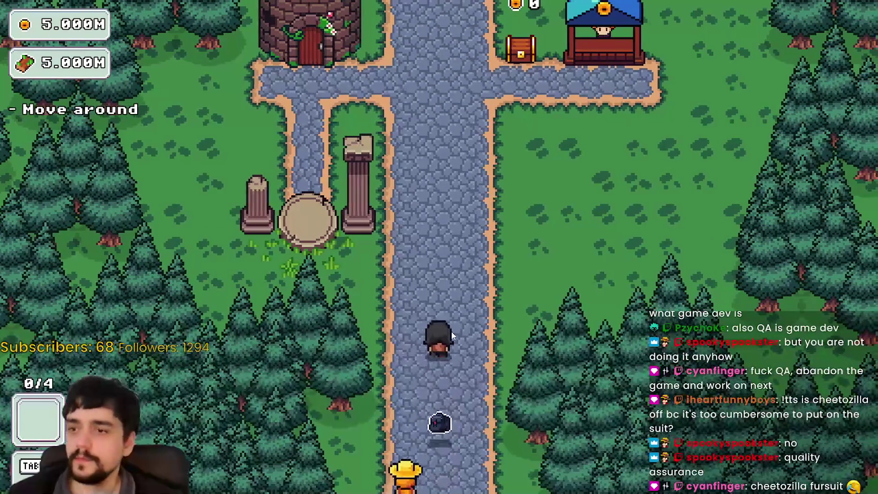
key(w)
key(e)
key(Escape)
key(s)
key(e)
click(231, 425)
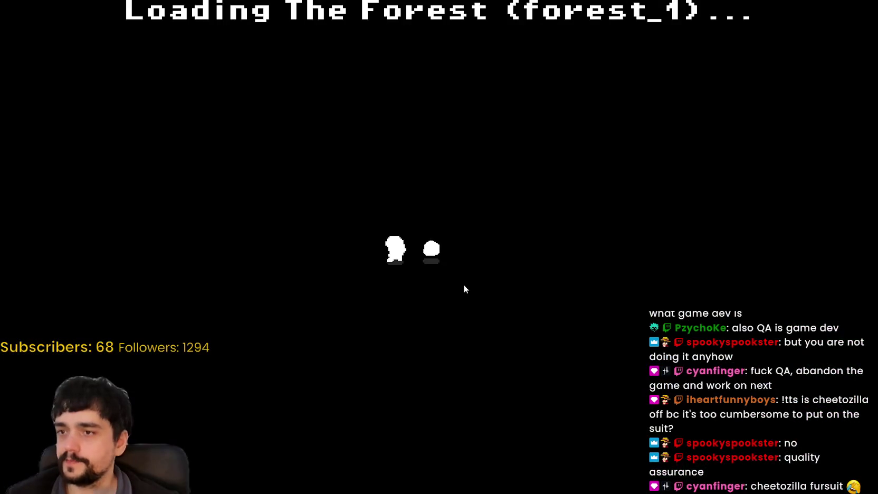
Walk through the forest among the Magical Roots, head back to the portal tree, and stop the game
key(s)
key(d)
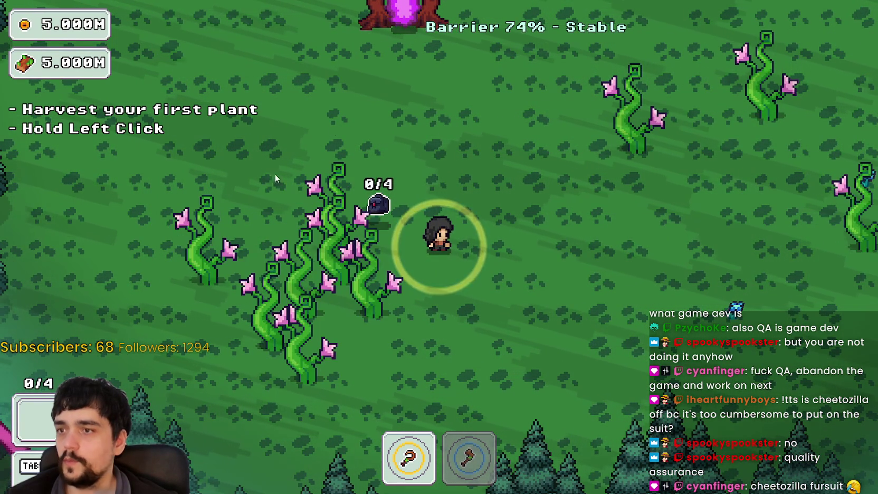
key(a)
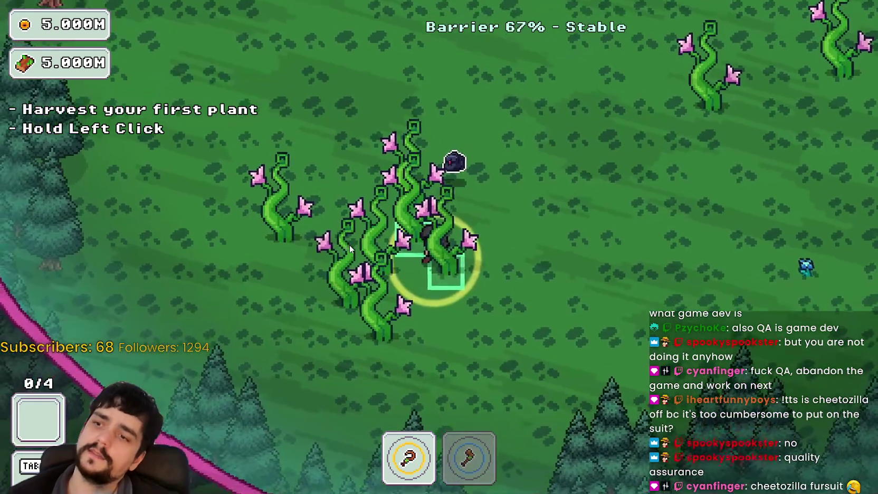
key(w)
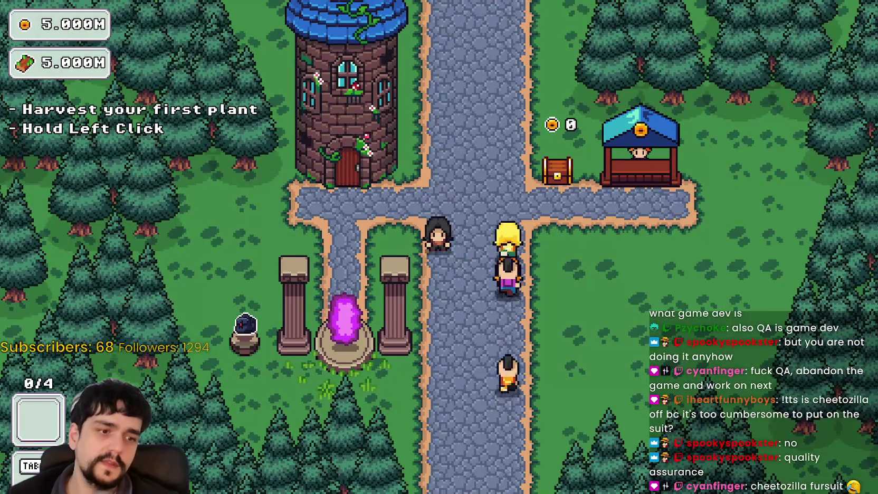
key(F8)
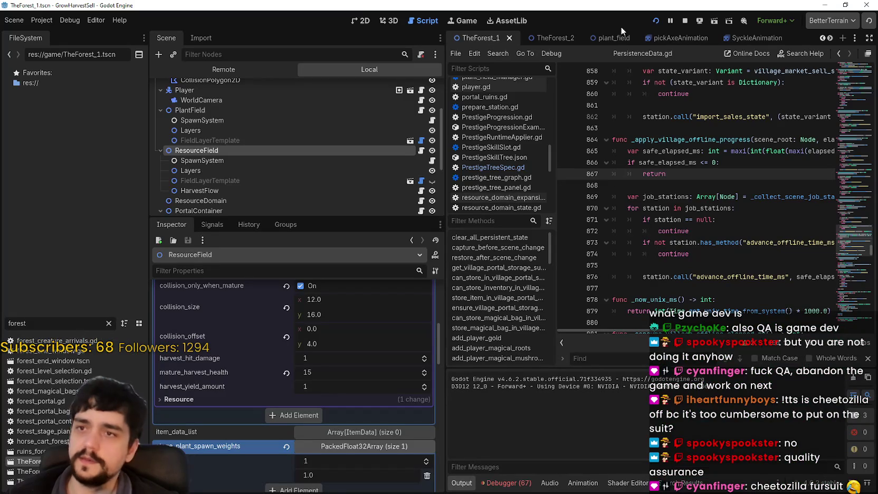
Search the project for 'magical root' and open the forest_level_selection.gd match on line 37
click(695, 196)
key(ctrl+shift+f)
text(magical root)
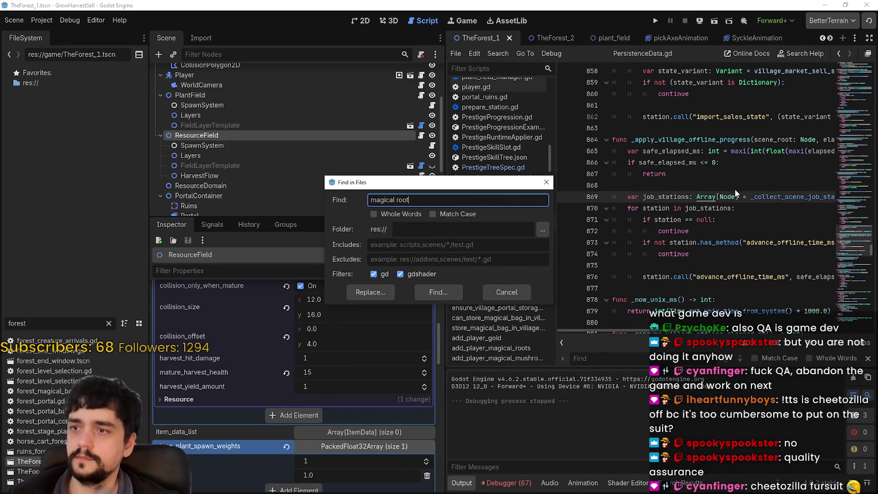
key(Return)
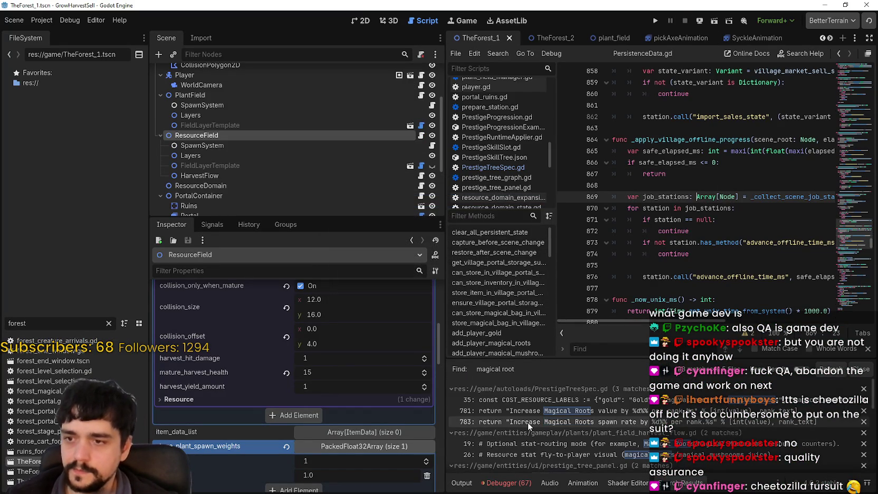
scroll(527, 422, down, 3)
scroll(634, 451, down, 2)
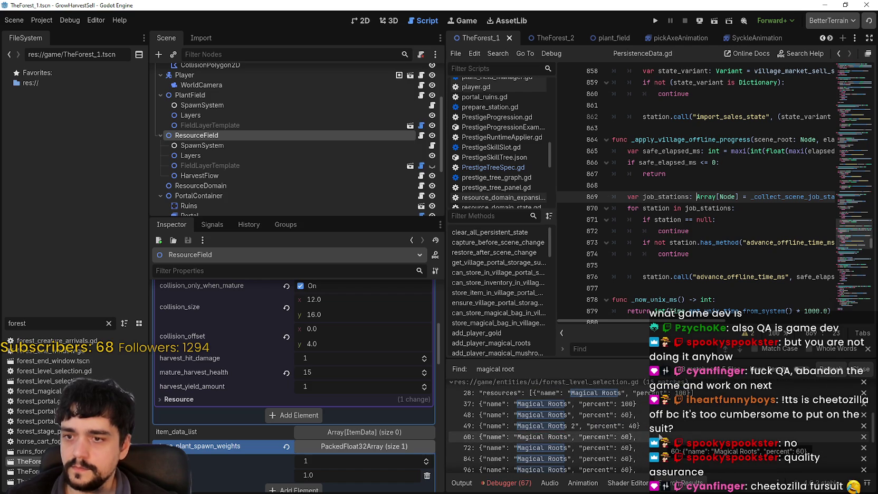
click(643, 403)
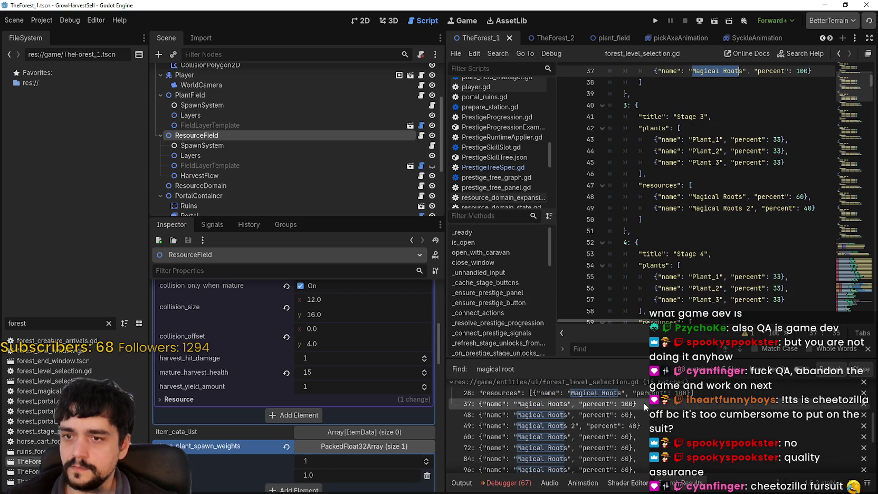
scroll(549, 422, down, 3)
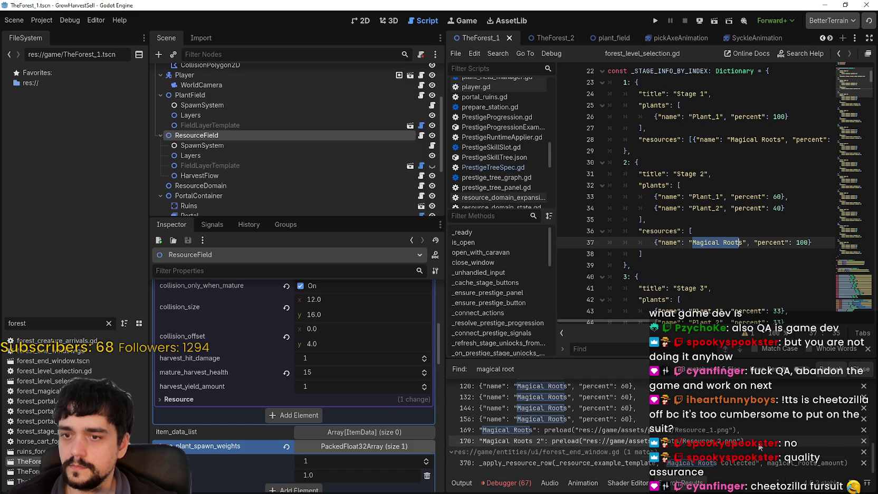
Search the project for magical_root references and open the PrestigeTreeSpec.gd matches on lines 34–35
click(717, 235)
key(ctrl+shift+f)
text(ma)
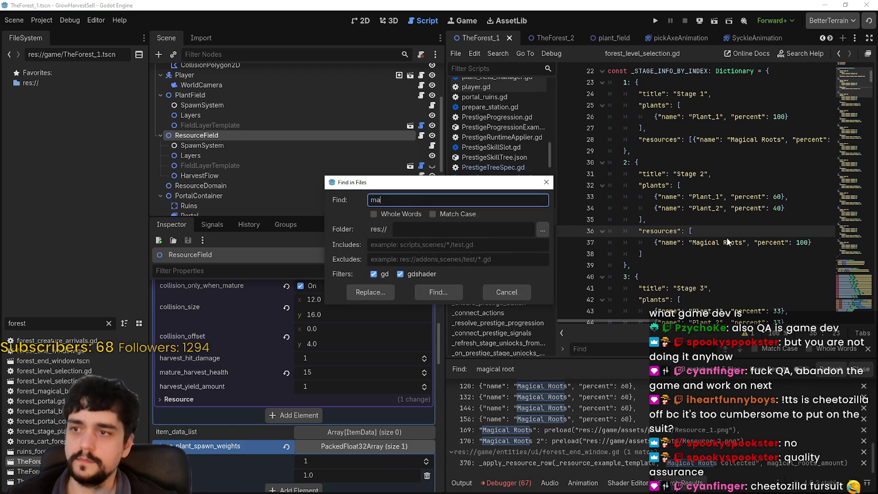
text(ot)
key(Return)
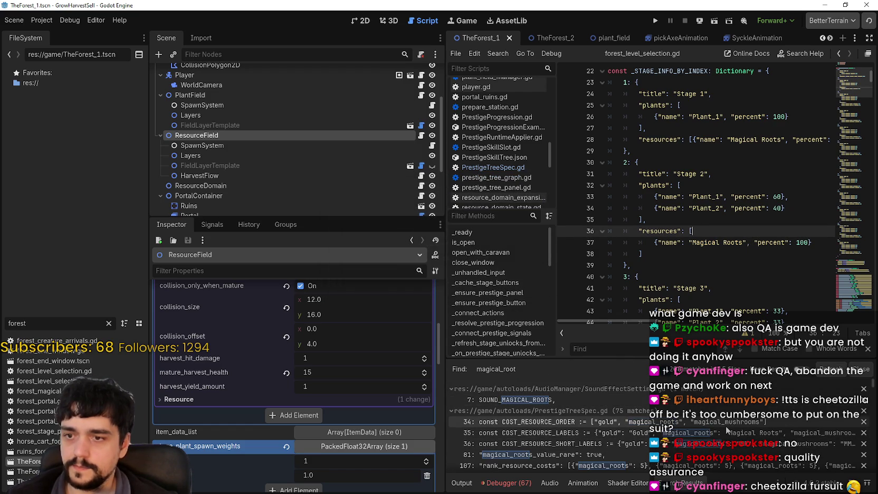
click(725, 424)
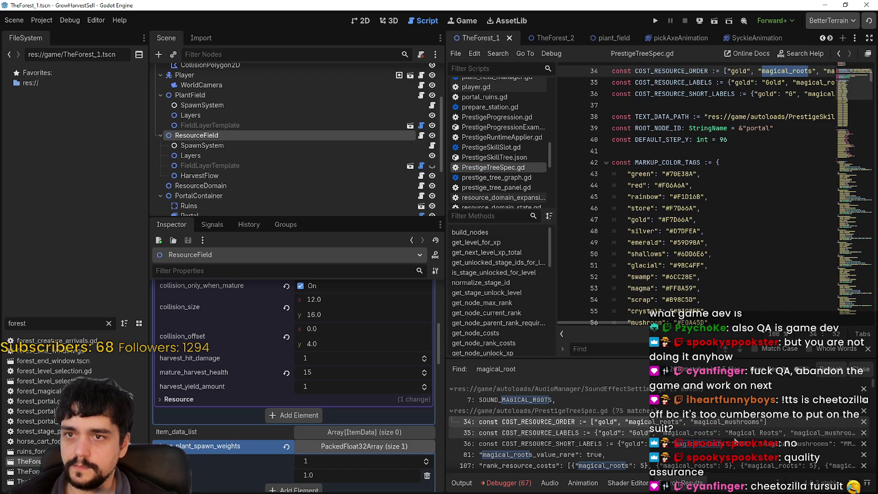
click(739, 433)
scroll(746, 444, down, 3)
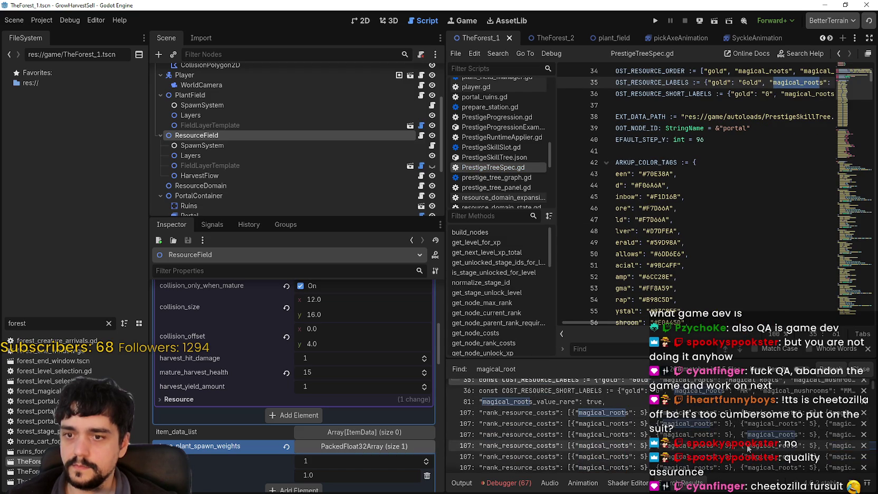
scroll(746, 444, down, 5)
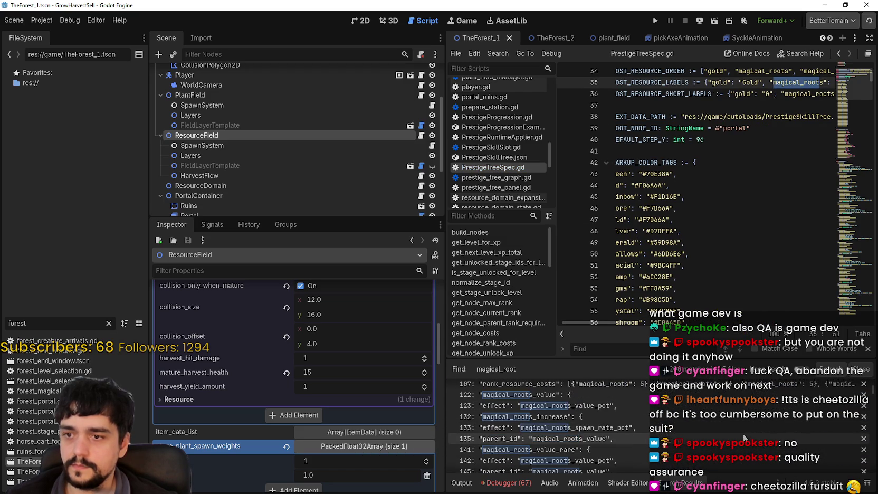
scroll(743, 434, down, 5)
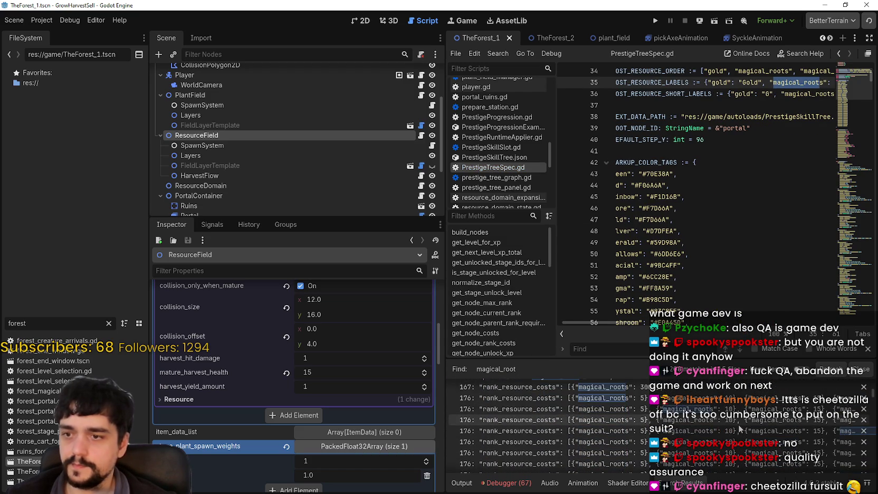
drag(873, 400, 868, 427)
Scroll the Inspector back up and collapse the Magical Roots plant entry
scroll(364, 375, up, 1)
scroll(363, 372, up, 3)
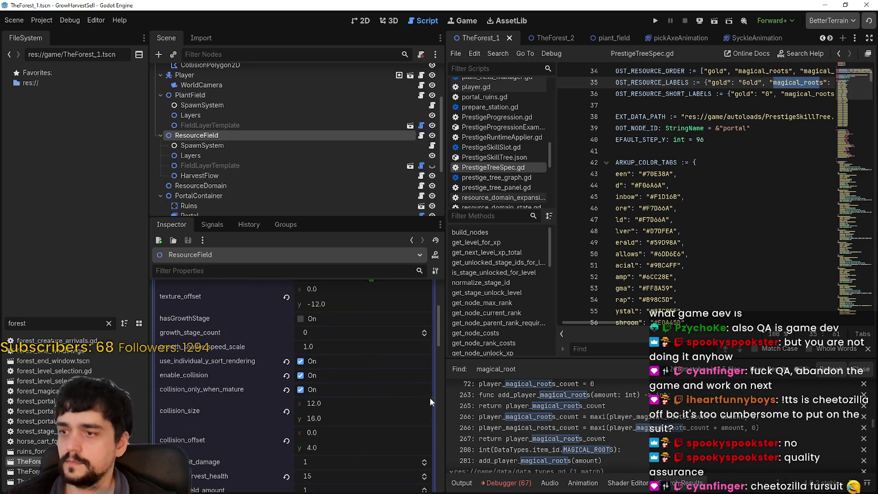
scroll(258, 400, up, 5)
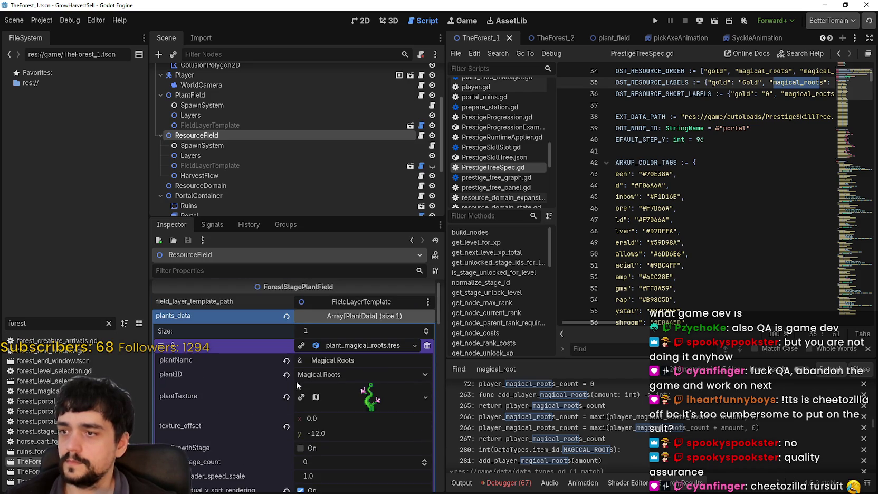
click(347, 344)
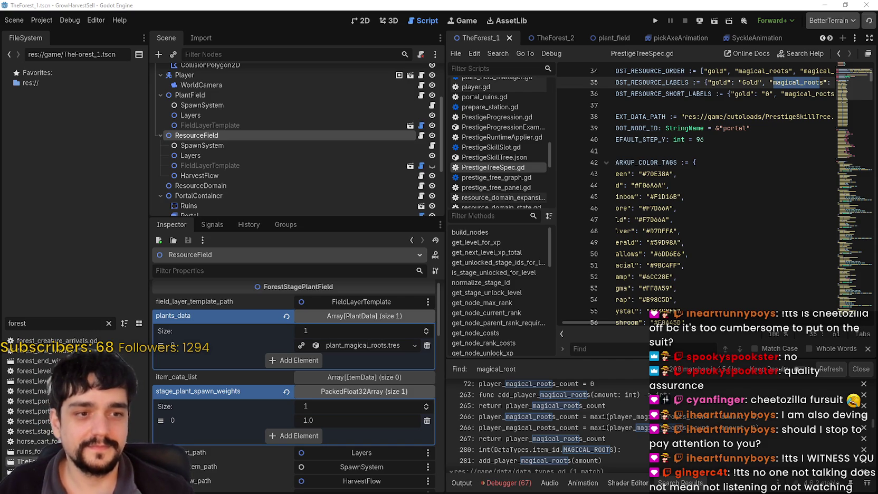
Close the PrestigeTreeSpec script's find bar and switch over to the SteamDB stats window
click(738, 266)
click(867, 348)
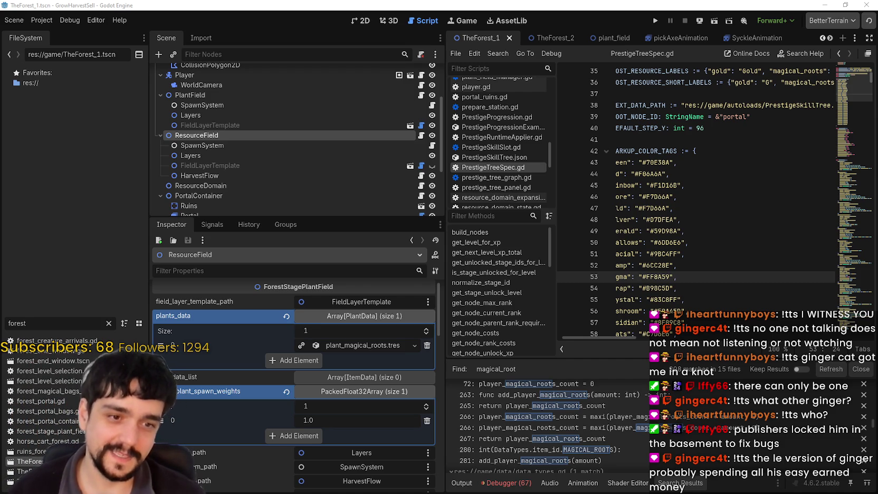
key(alt+Tab)
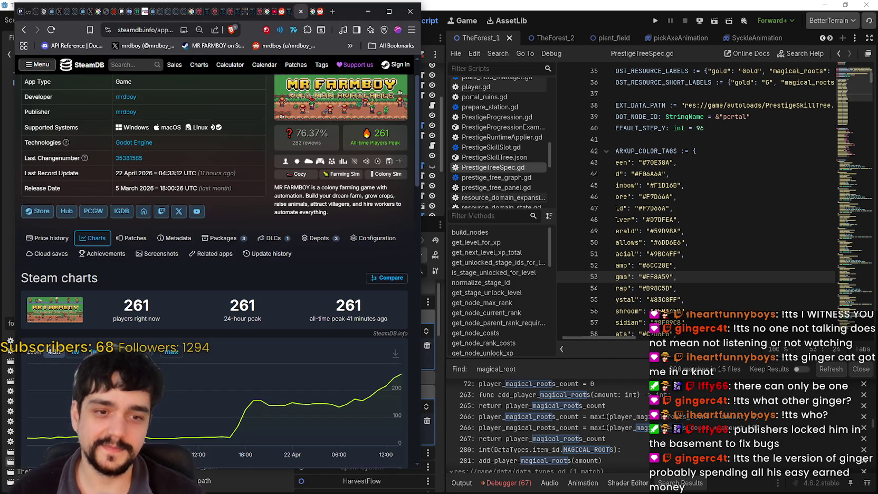
Search SteamDB for 'all hail' and view the All Hail the Orb player chart
click(117, 65)
text(all hail)
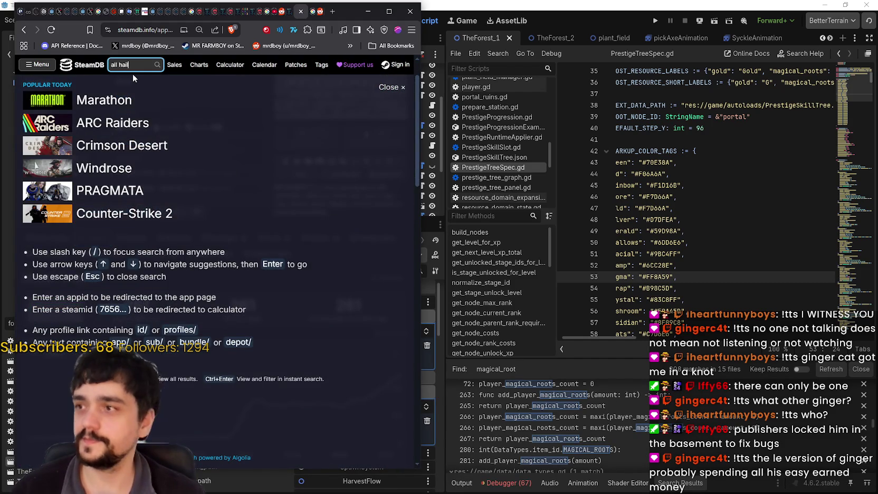
key(Down)
key(Return)
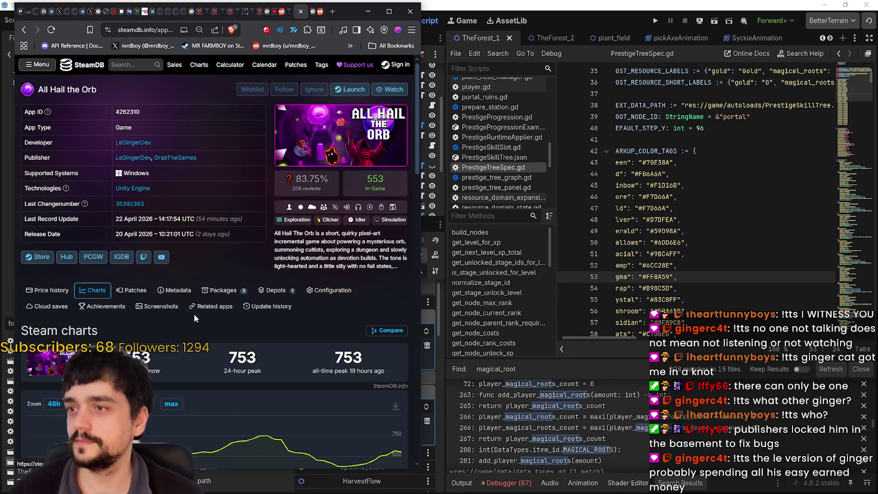
scroll(227, 306, down, 2)
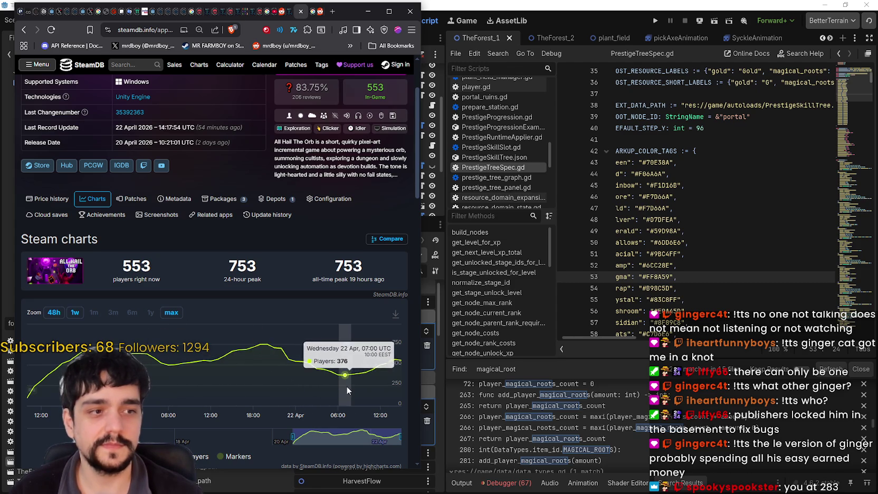
scroll(346, 385, up, 3)
Go back to the MR FARMBOY page and reload it to refresh the player counts
click(23, 30)
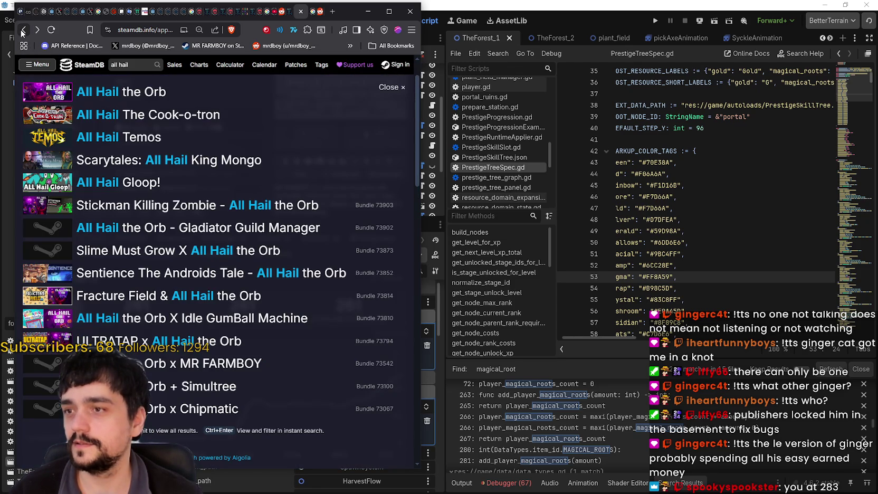
click(402, 87)
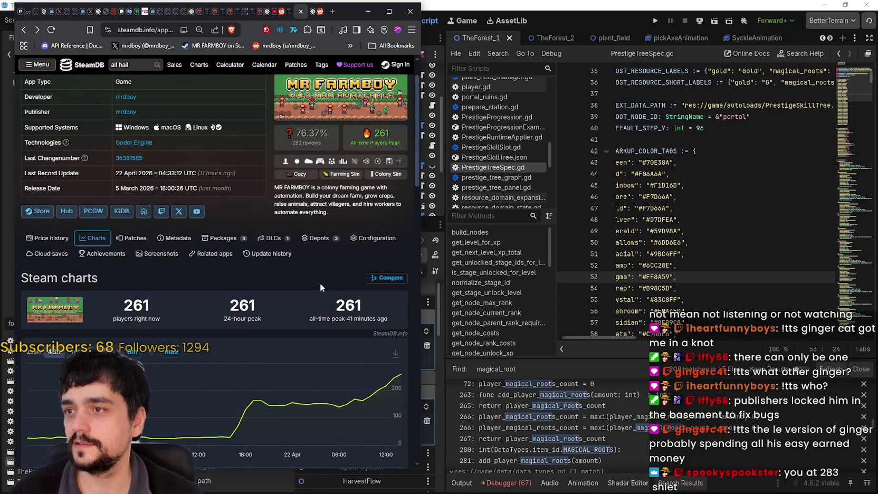
scroll(320, 285, up, 1)
right_click(338, 248)
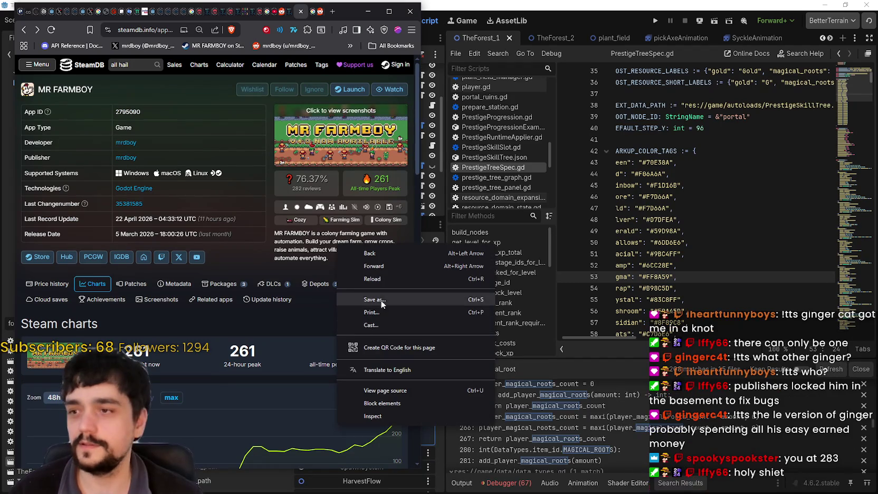
click(386, 278)
Scroll the refreshed MR FARMBOY charts showing 283 players, then switch to the Steam client
scroll(326, 240, down, 1)
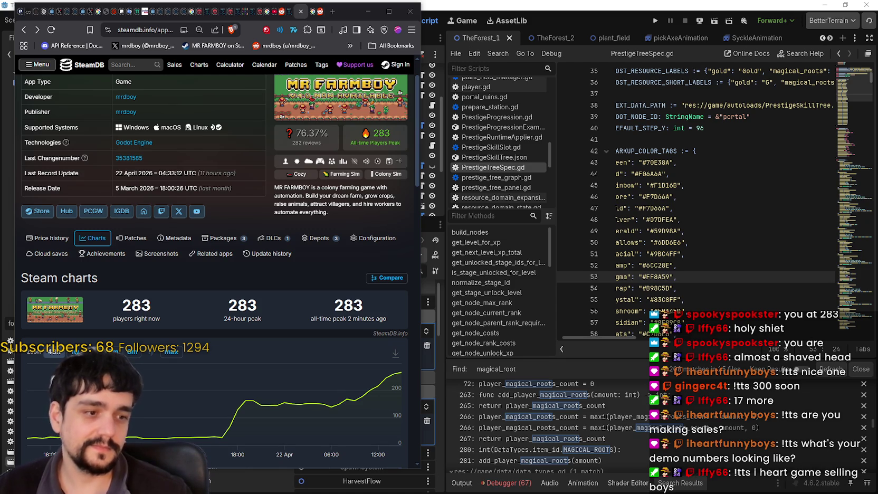
key(alt+Tab)
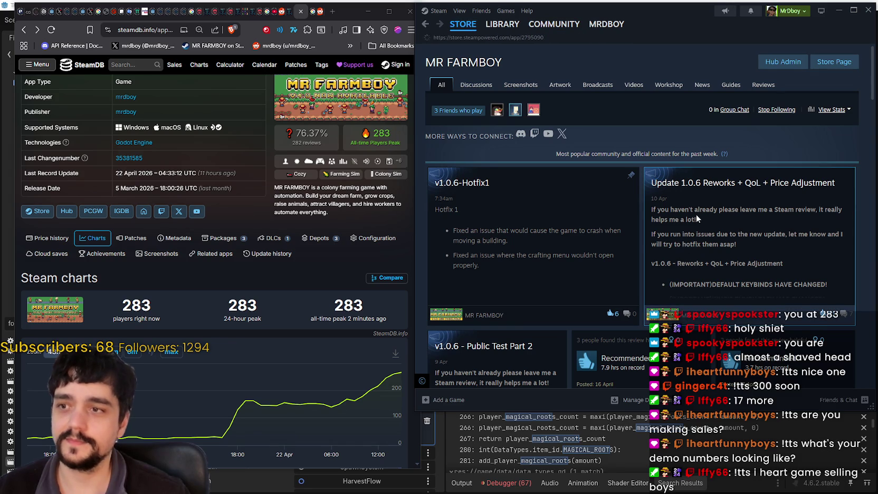
Scroll the MR FARMBOY store page down and back up to its top
scroll(621, 223, down, 10)
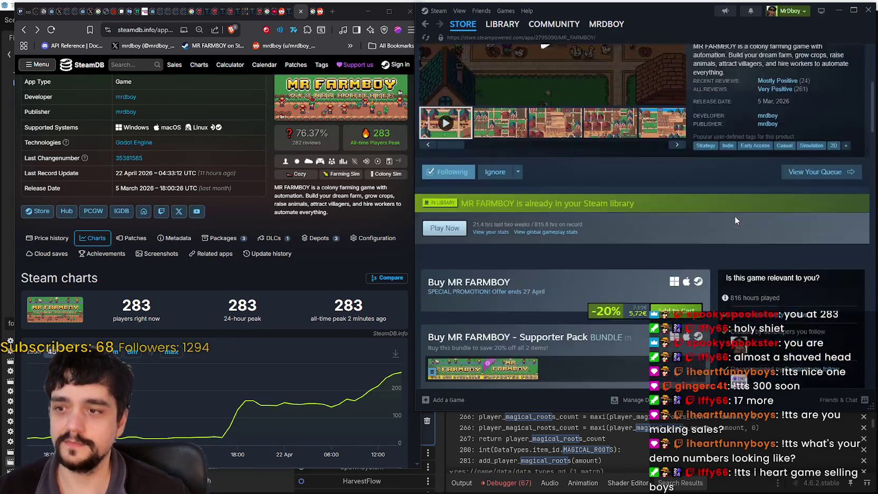
scroll(614, 272, up, 5)
scroll(614, 266, up, 6)
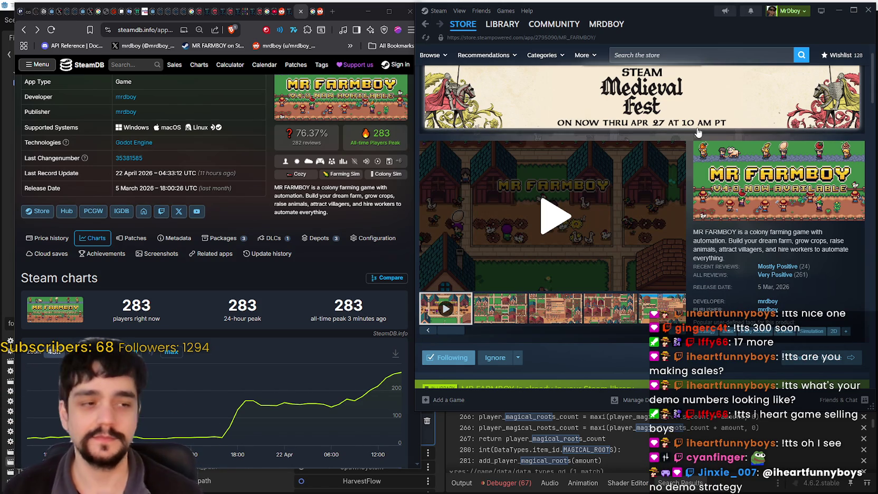
Check the Vampire Crawlers Community Hub's 29,229 in-game count, then return to its store page
click(701, 52)
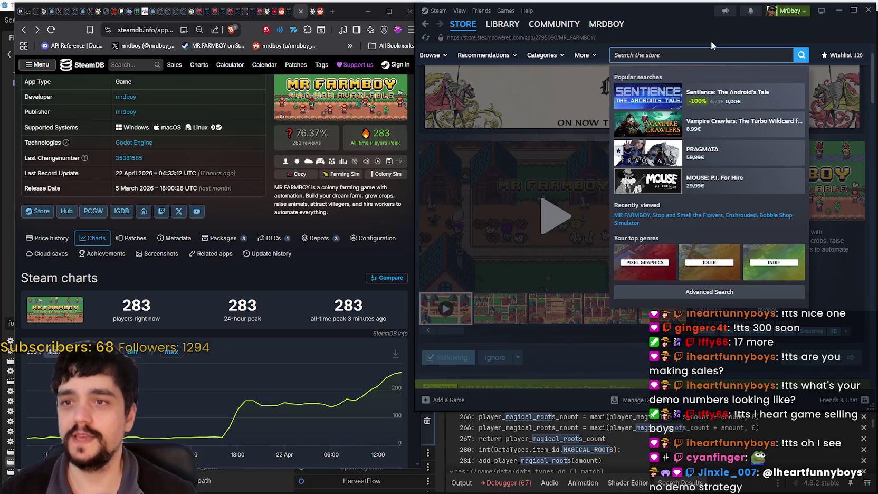
click(776, 124)
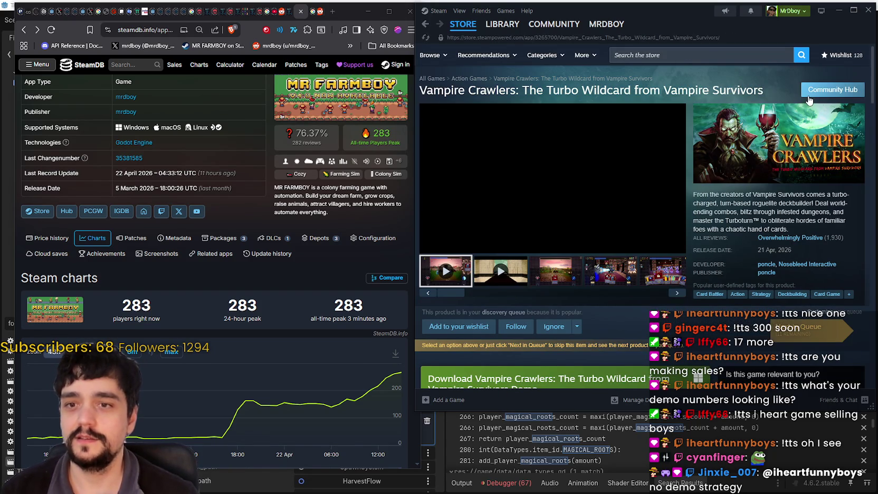
click(833, 89)
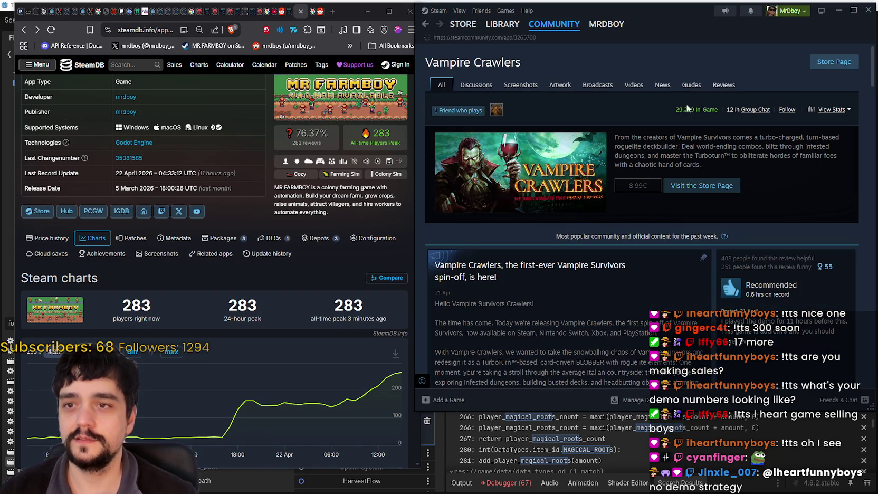
mouse_move(675, 111)
mouse_down()
mouse_move(707, 109)
mouse_move(681, 110)
mouse_up()
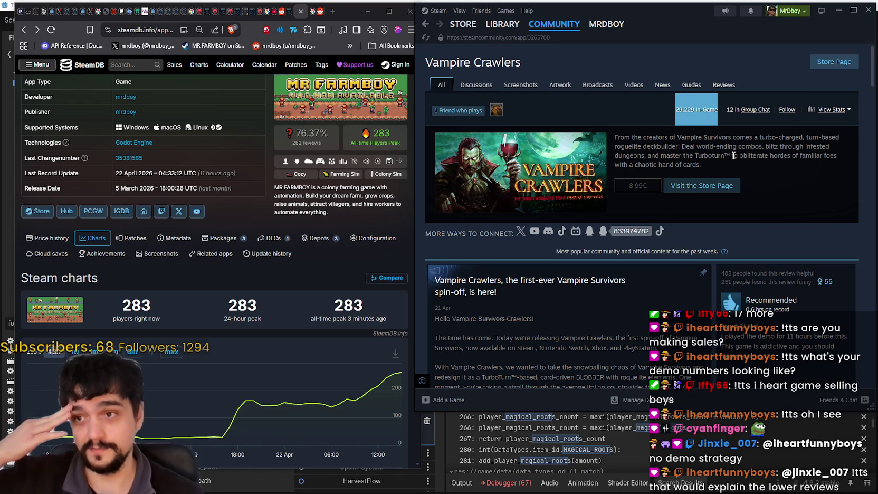
triple_click(639, 109)
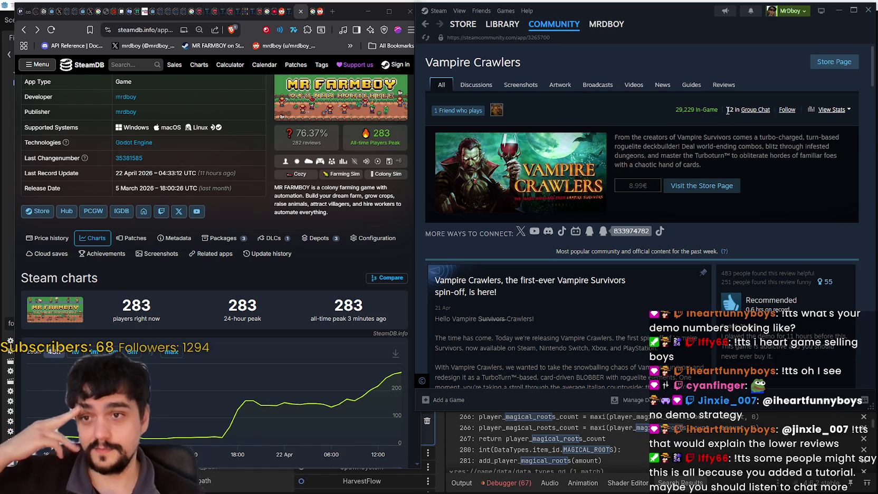
drag(662, 106, 713, 119)
click(426, 25)
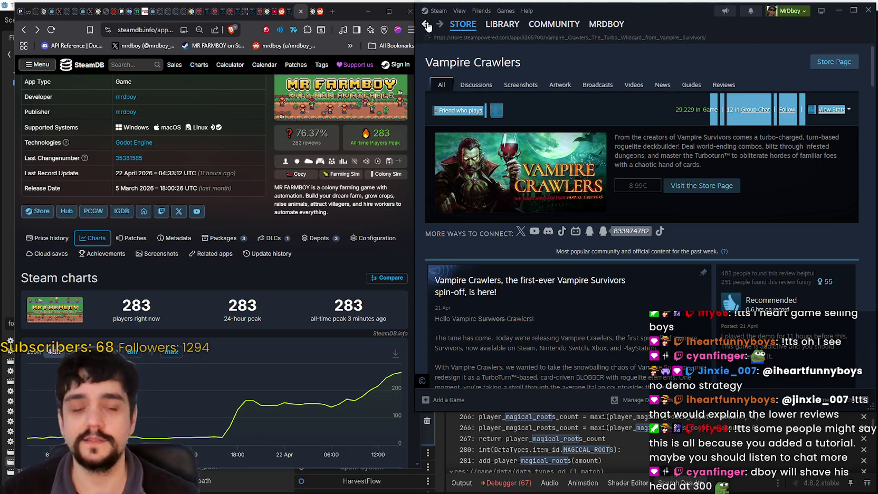
click(664, 62)
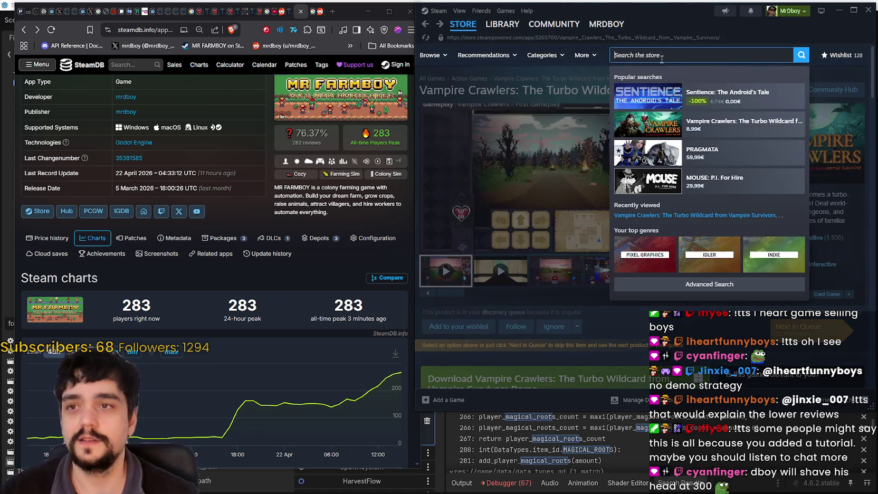
Search the store for 'MR FARM', open MR FARMBOY and show its fourth screenshot
text(MR FARM)
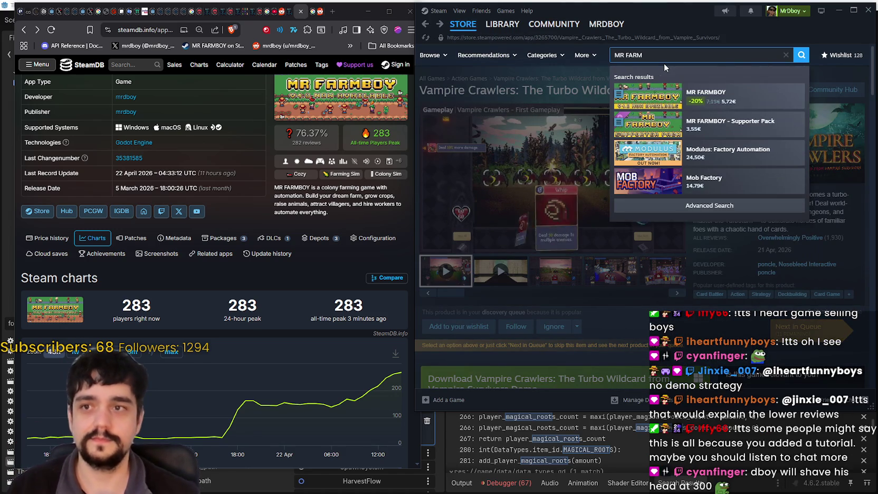
click(740, 96)
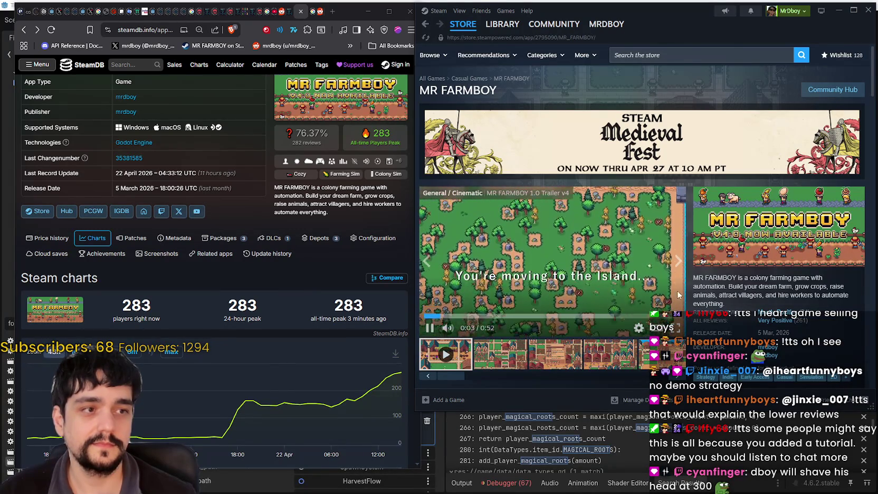
click(596, 359)
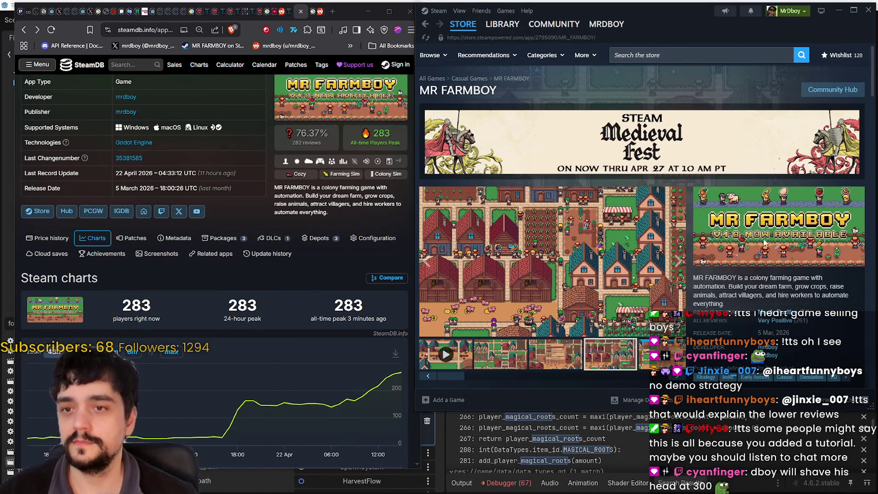
scroll(786, 216, down, 1)
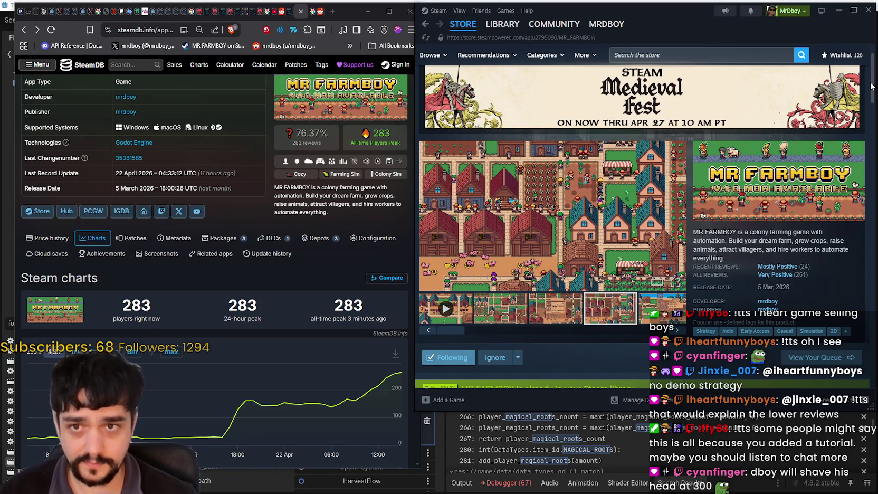
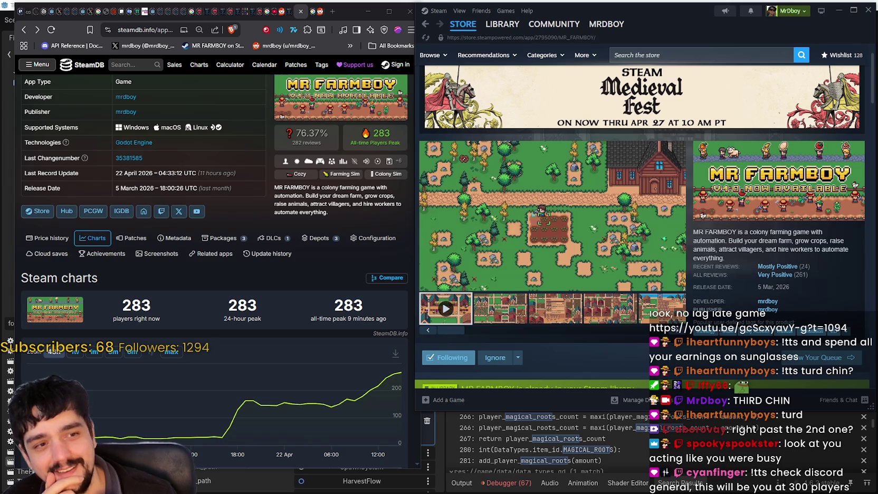
Bring Discord to the front so the shared SteamDB charts image (283 players) shows over the browser
key(alt+Tab)
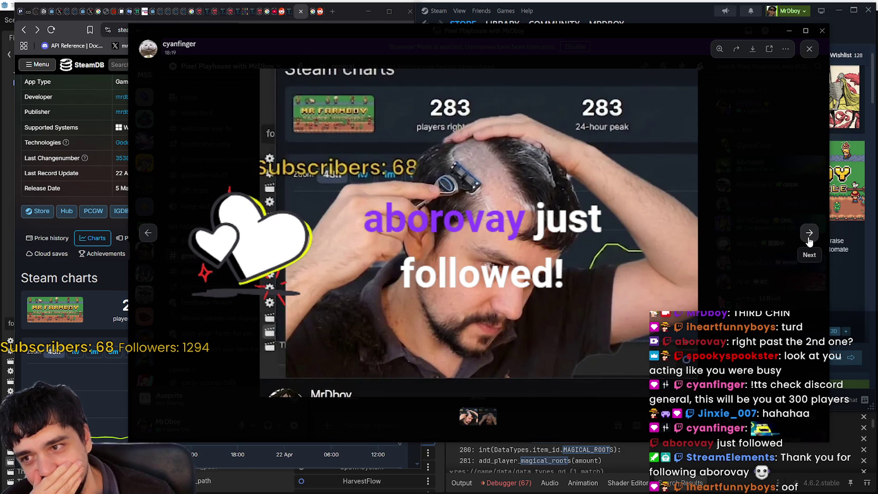
click(808, 237)
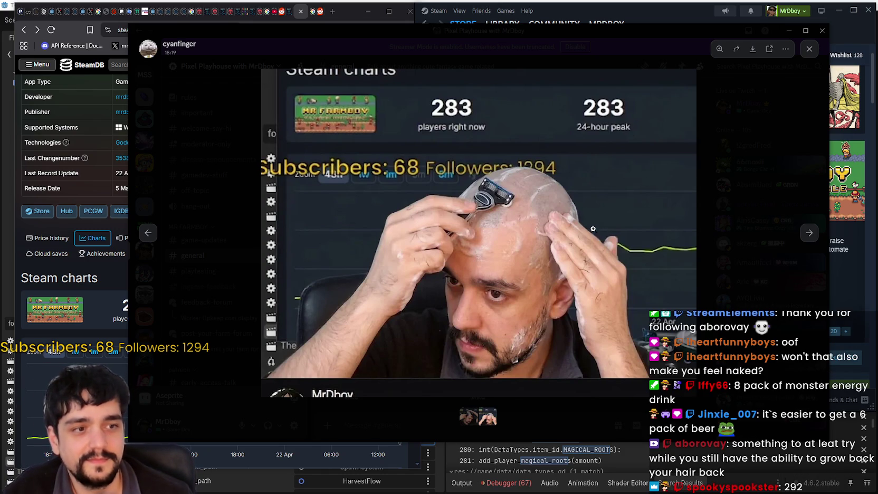
click(150, 232)
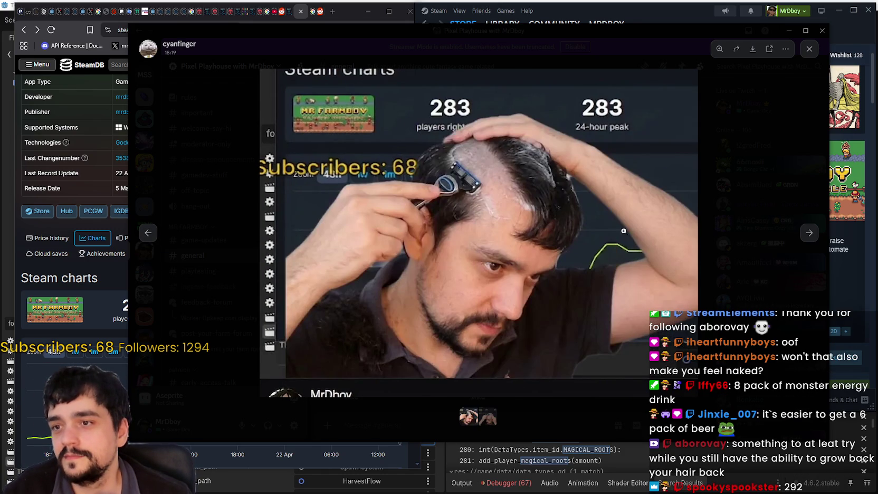
Close the Discord image viewer and reload SteamDB to show 292 players and a 292 all-time peak
click(557, 36)
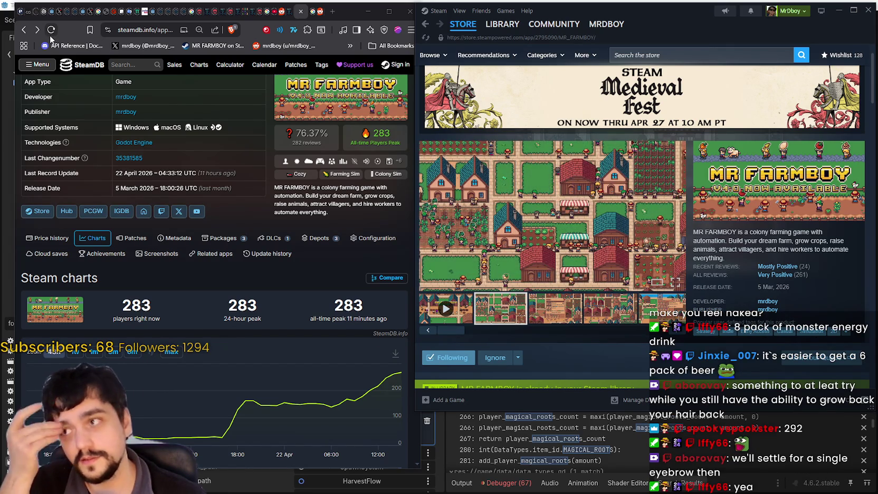
click(51, 36)
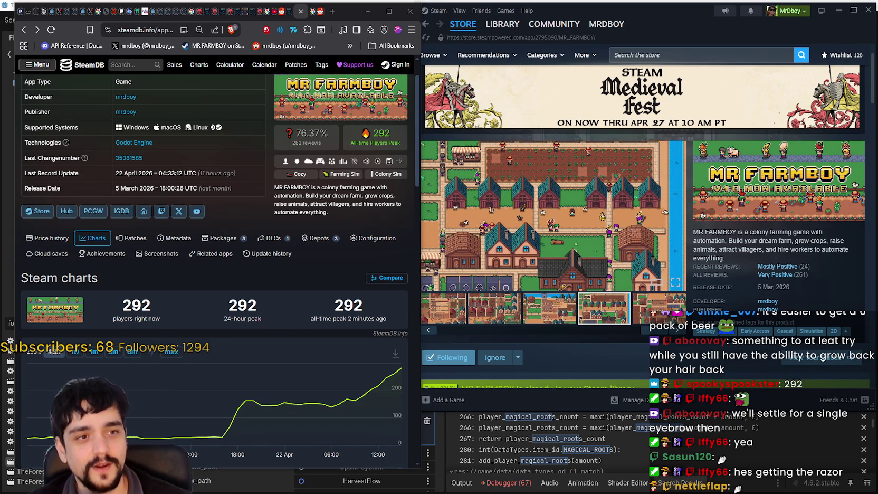
Drag the Discord viewer with the striped-robe picture across the screen over SteamDB
mouse_move(876, 26)
mouse_down()
mouse_move(437, 39)
mouse_move(458, 29)
mouse_up()
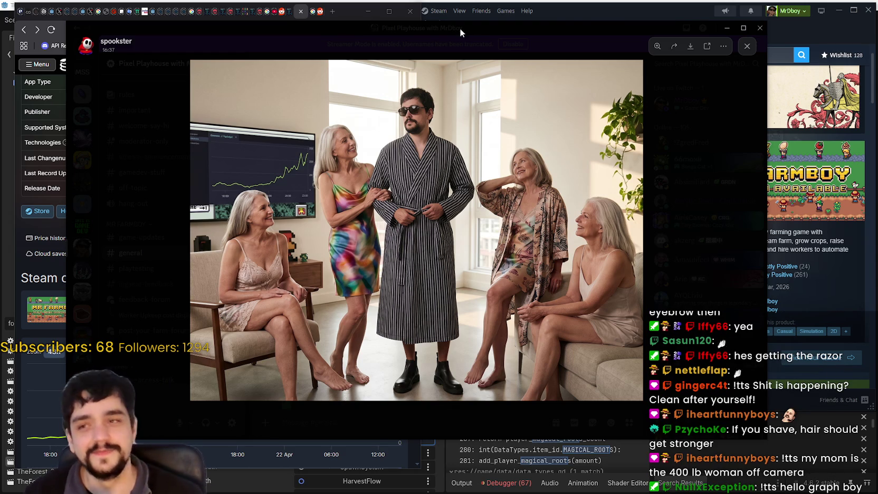
Minimize the Discord window with Super+Down to uncover the SteamDB charts and Steam store page
key(super+Down)
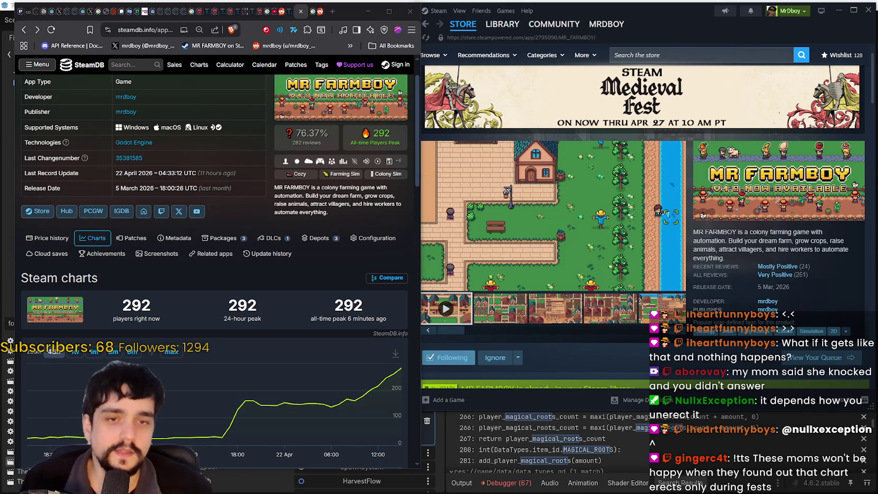
scroll(838, 90, up, 1)
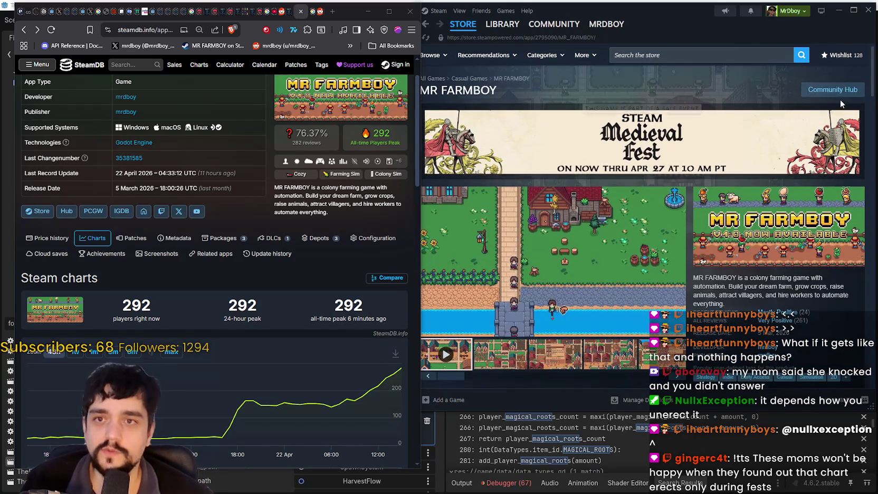
click(838, 91)
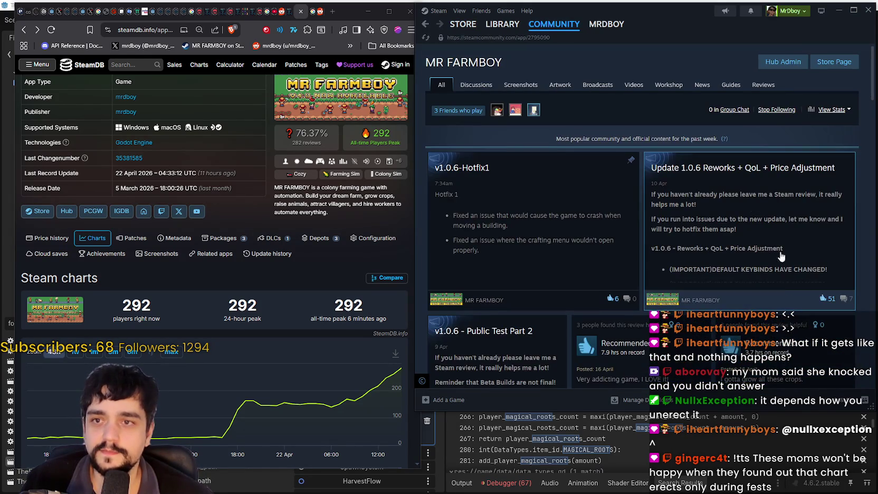
right_click(690, 120)
click(709, 159)
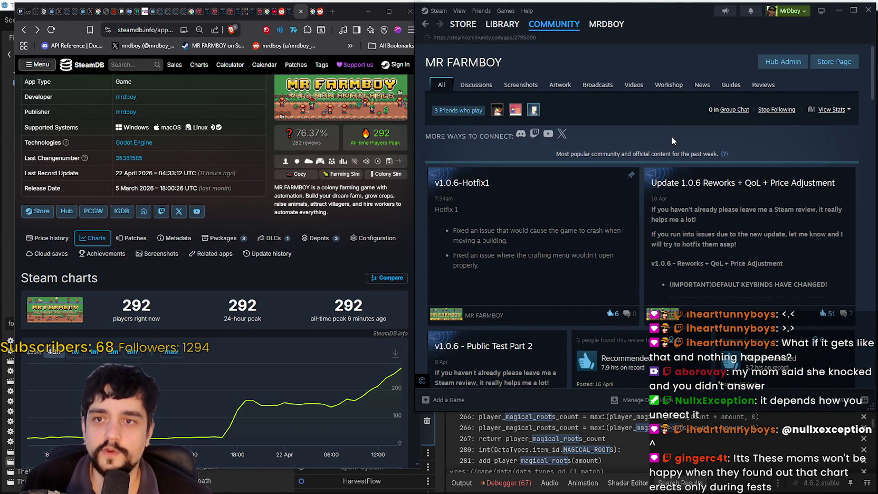
right_click(670, 118)
click(687, 152)
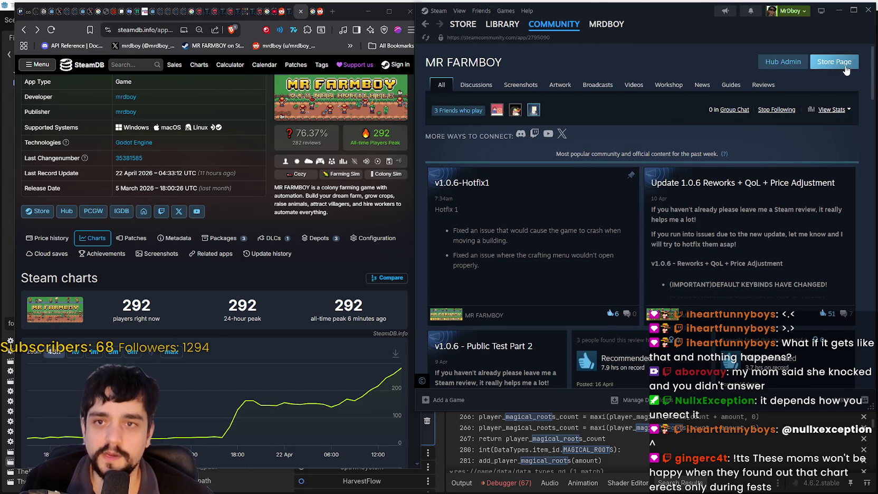
click(832, 61)
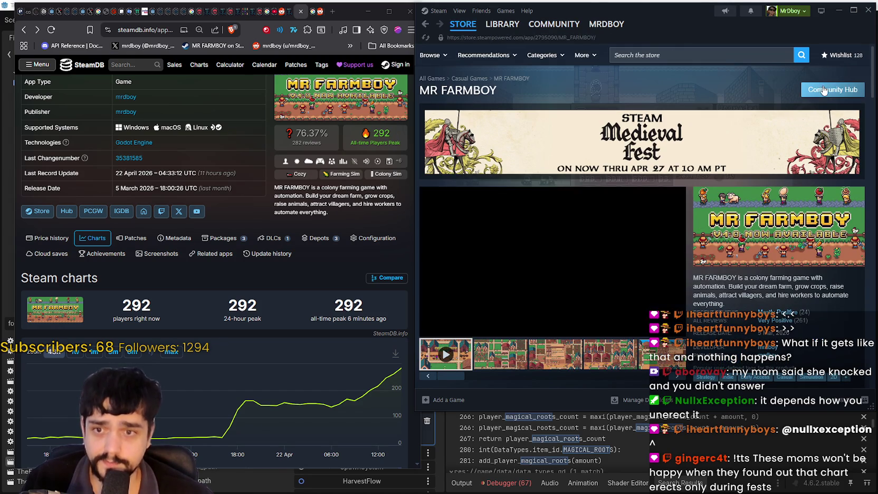
key(alt+Left)
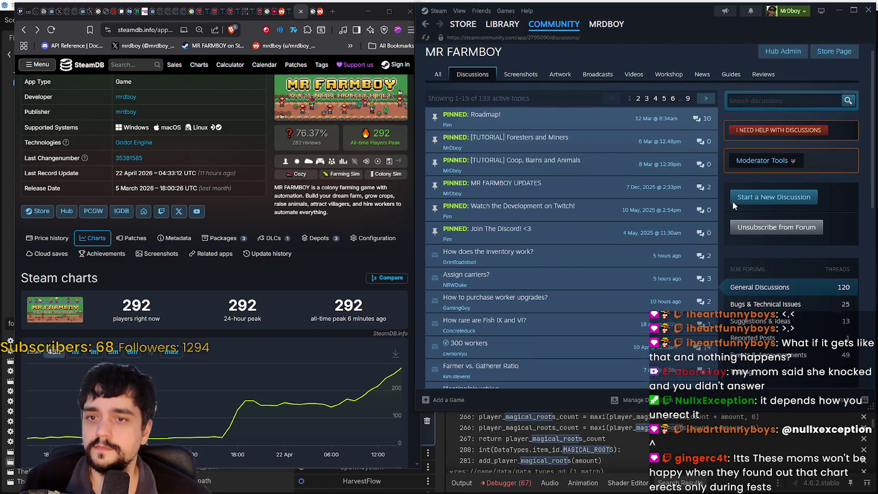
click(831, 62)
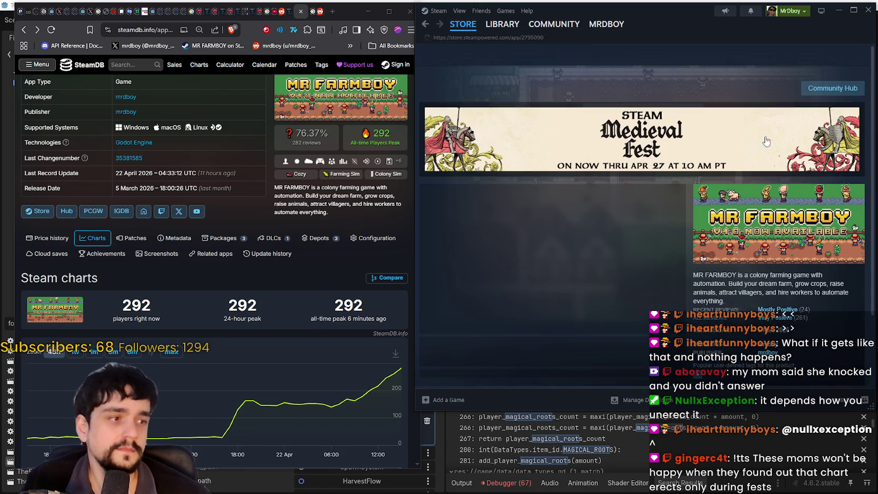